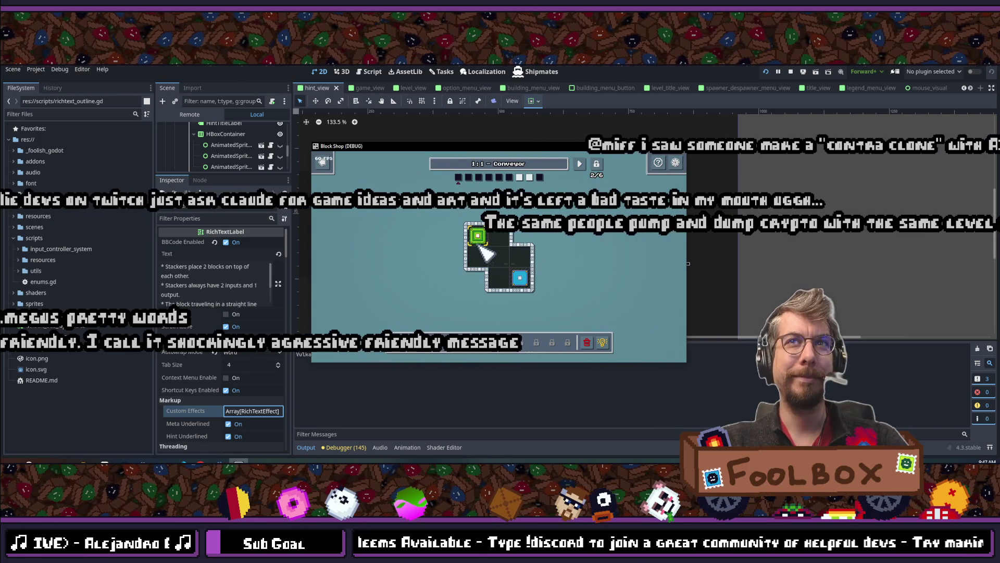
Advance the test game through level 1-4 Split Decision, stop it with F8, and open Quick Open.
left_click(579, 164)
left_click(579, 164)
left_click(579, 164)
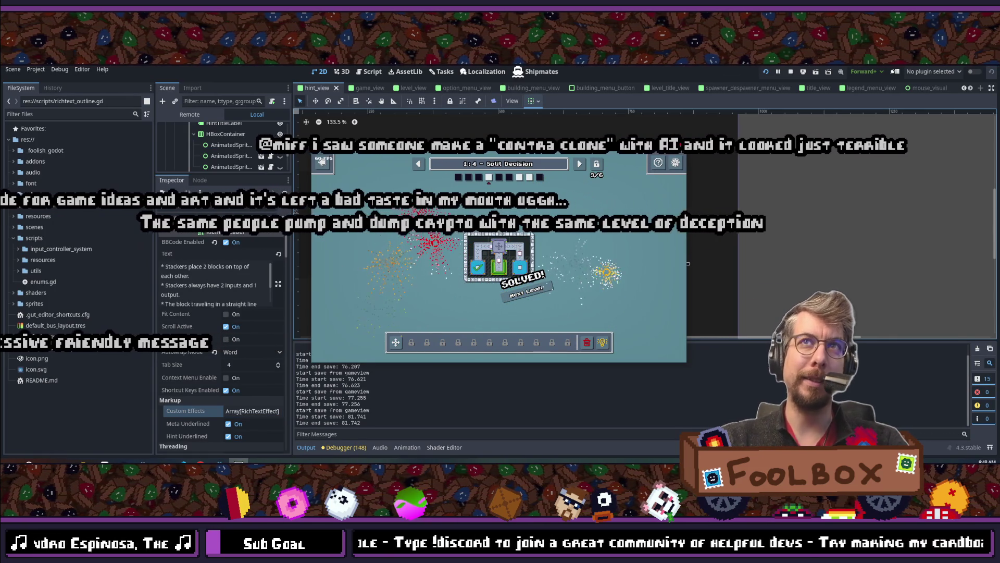
key("F8")
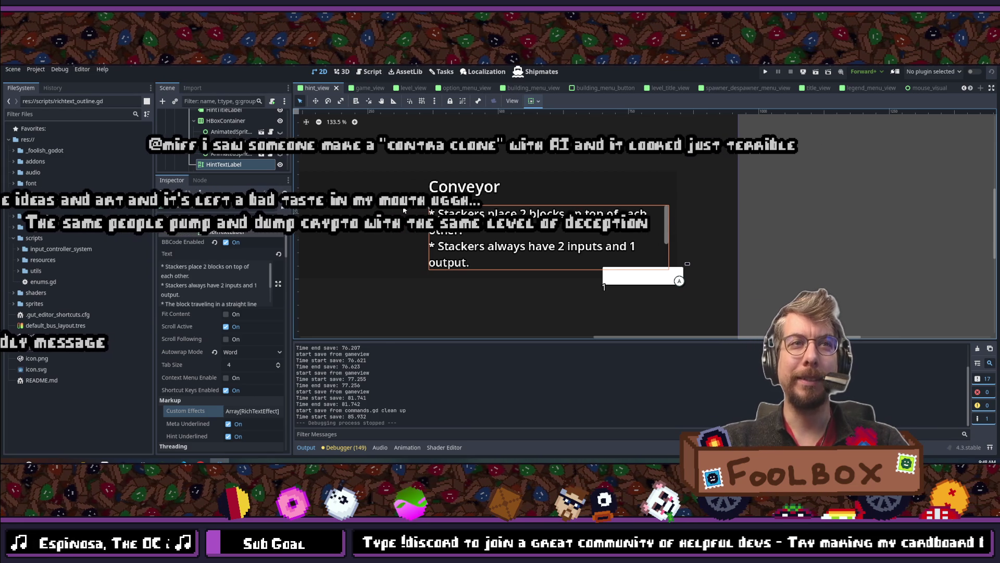
key("shift+alt+o")
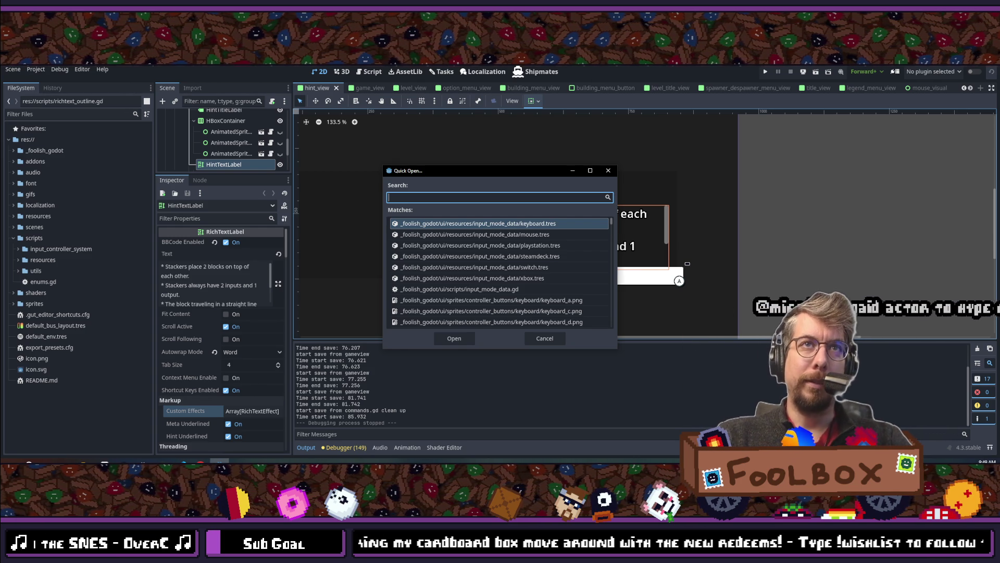
left_click(616, 172)
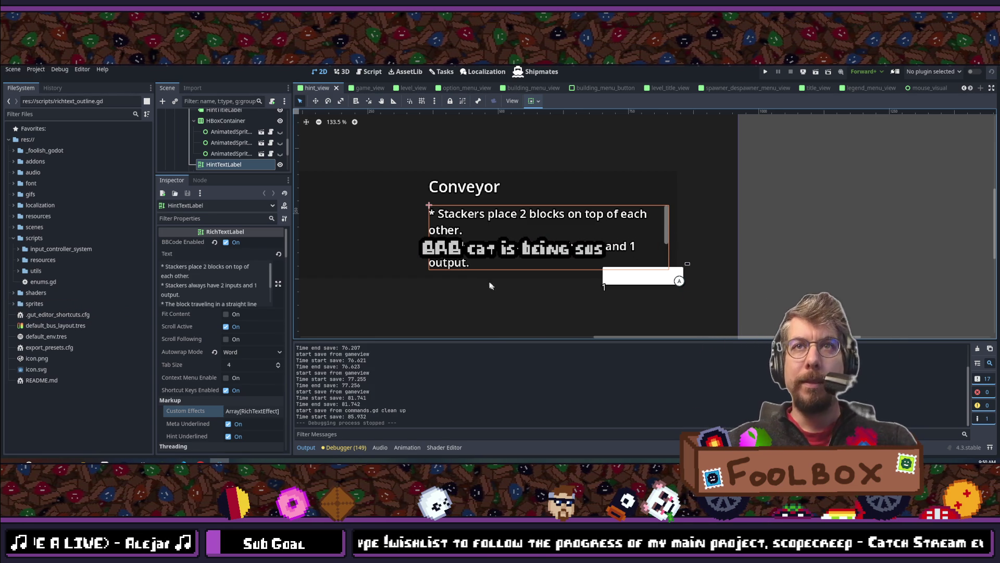
Zoom the canvas out, enlarge the scene tree, and switch to the Tasks kanban board.
scroll(458, 264, "down", 2)
scroll(480, 235, "down", 1)
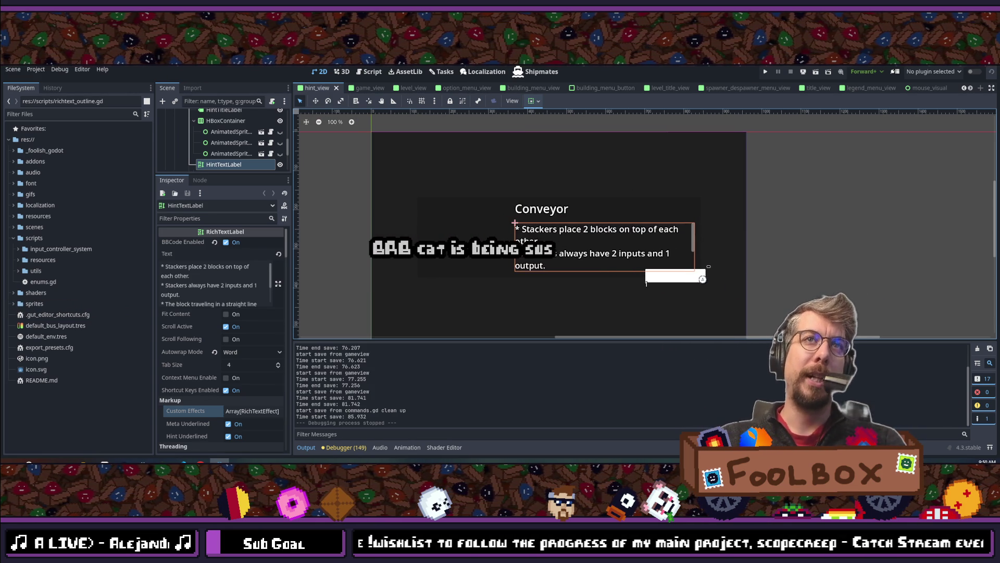
key("shift+alt+o")
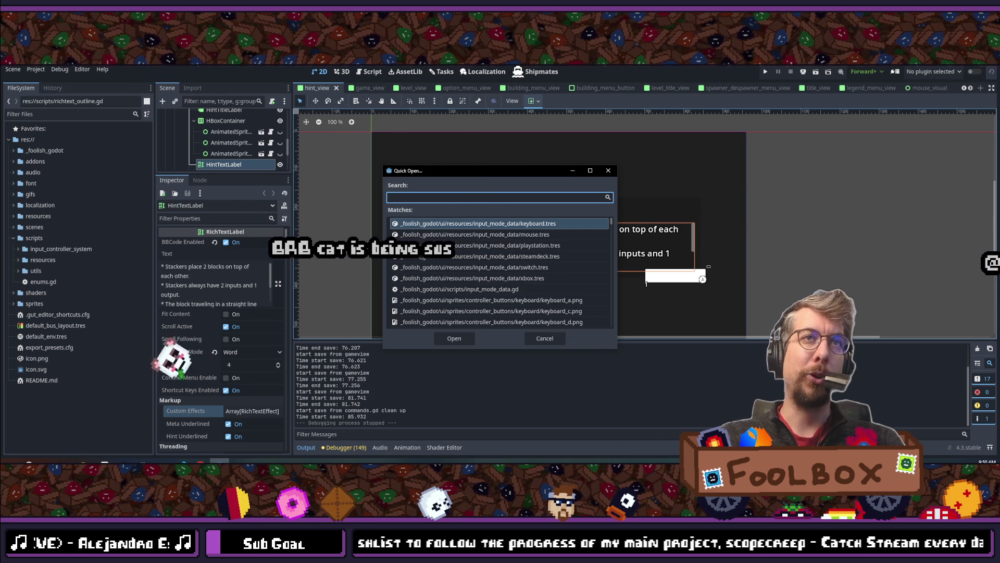
key("Escape")
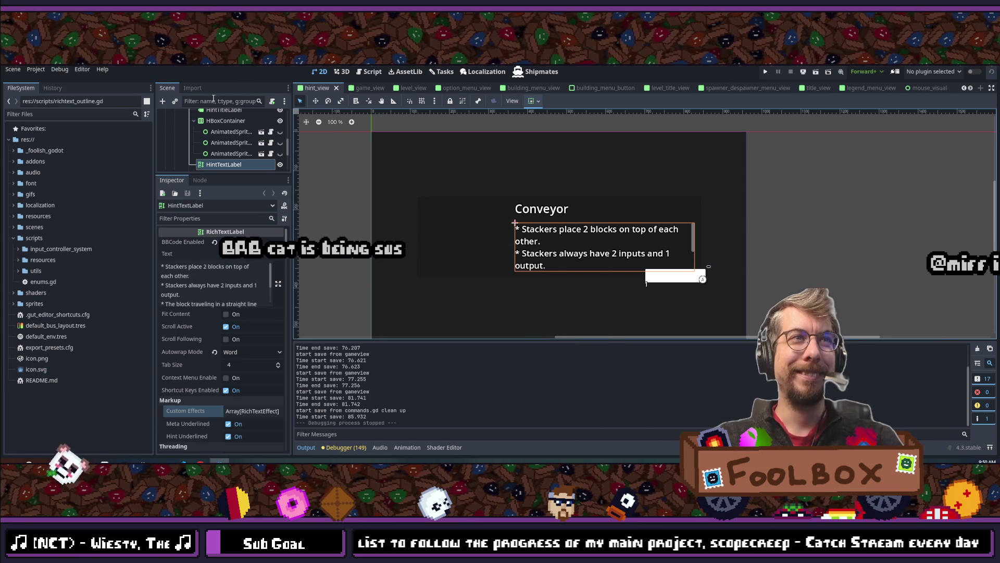
left_click_drag(224, 175, 237, 331)
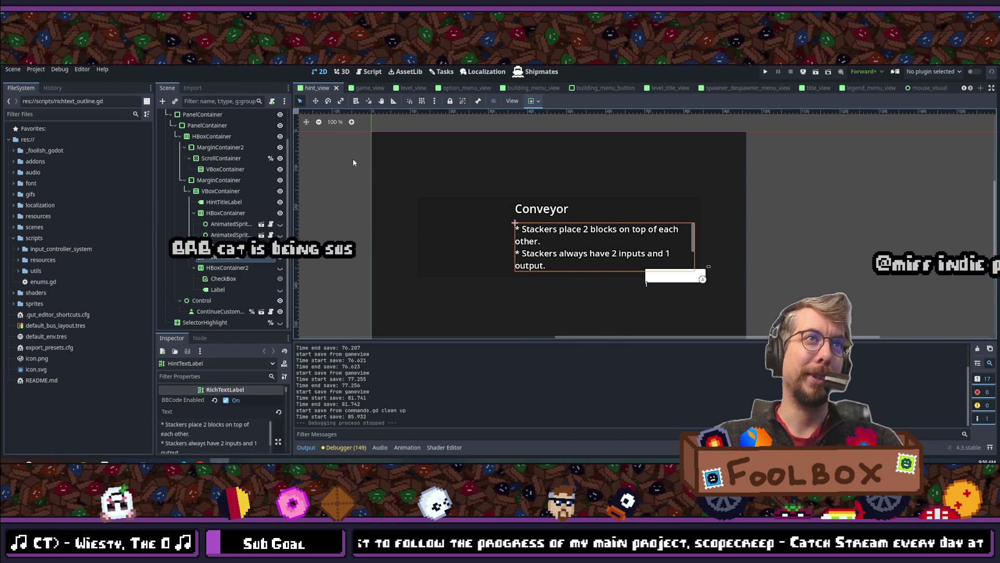
left_click(443, 71)
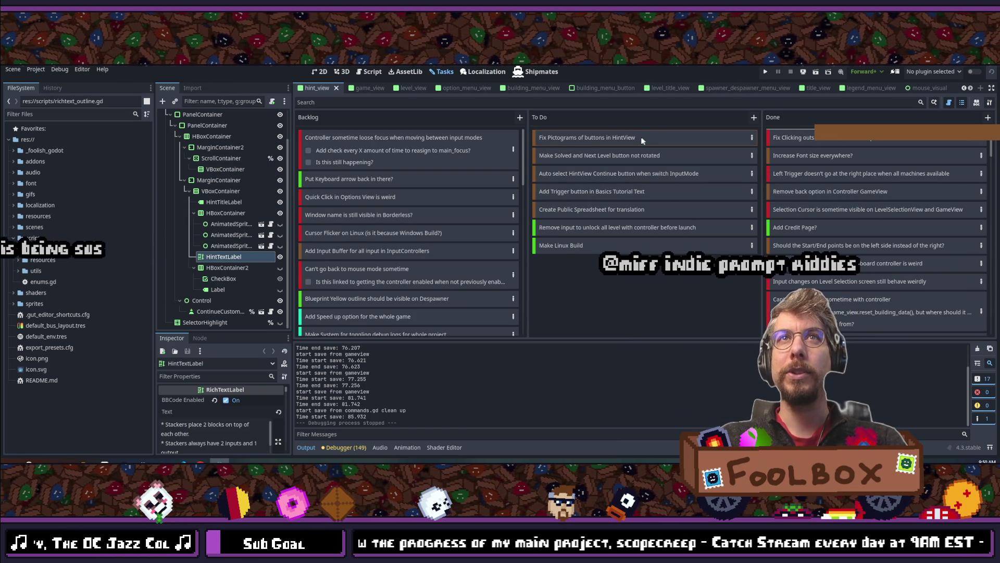
Move 'Fix Pictograms of buttons in HintView' to Done, then open level_view and select CenterContainer.
left_click_drag(642, 143, 875, 136)
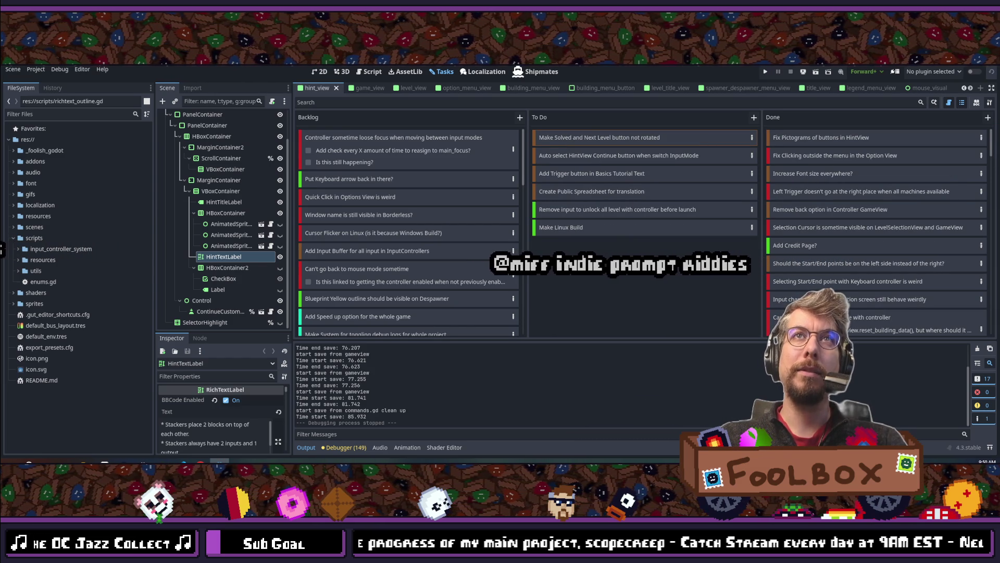
key("shift+alt+o")
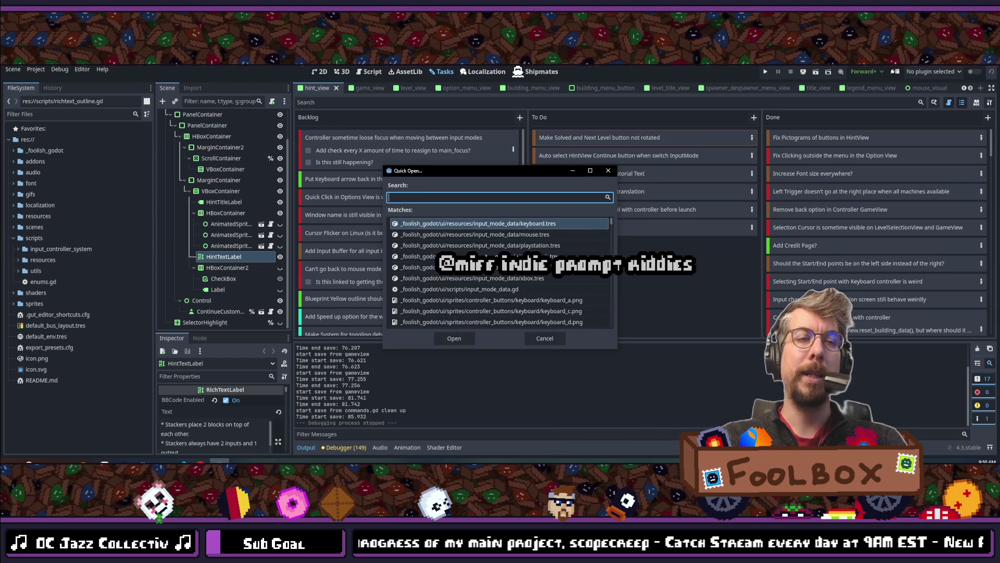
type("level)_")
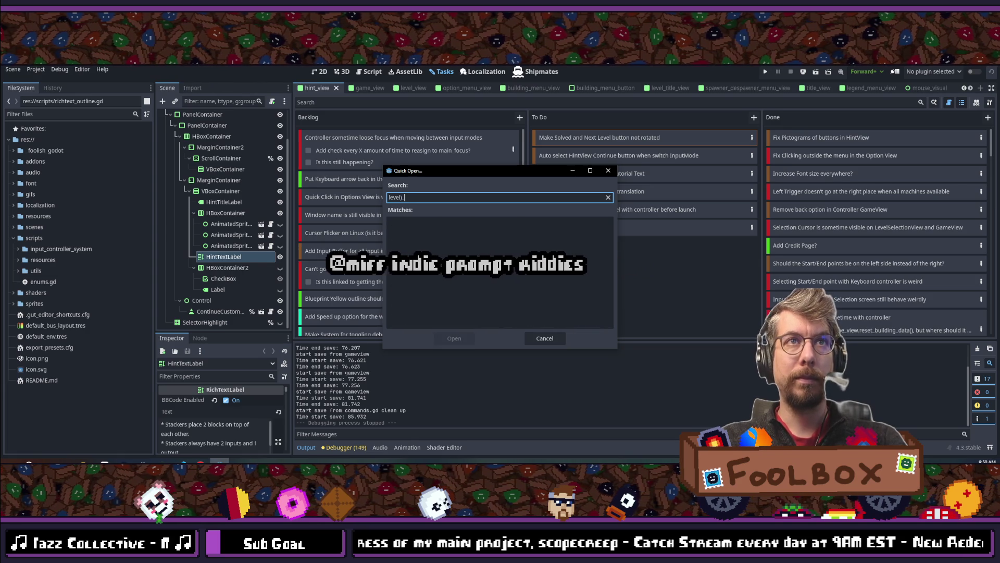
key("BackSpace")
key("BackSpace")
type("_view")
key("Down")
key("Return")
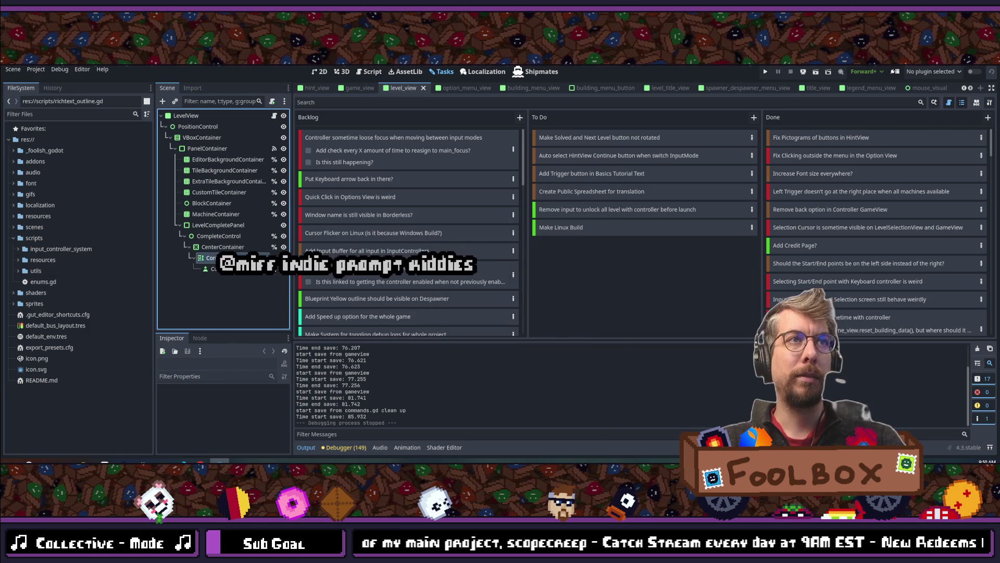
left_click(223, 246)
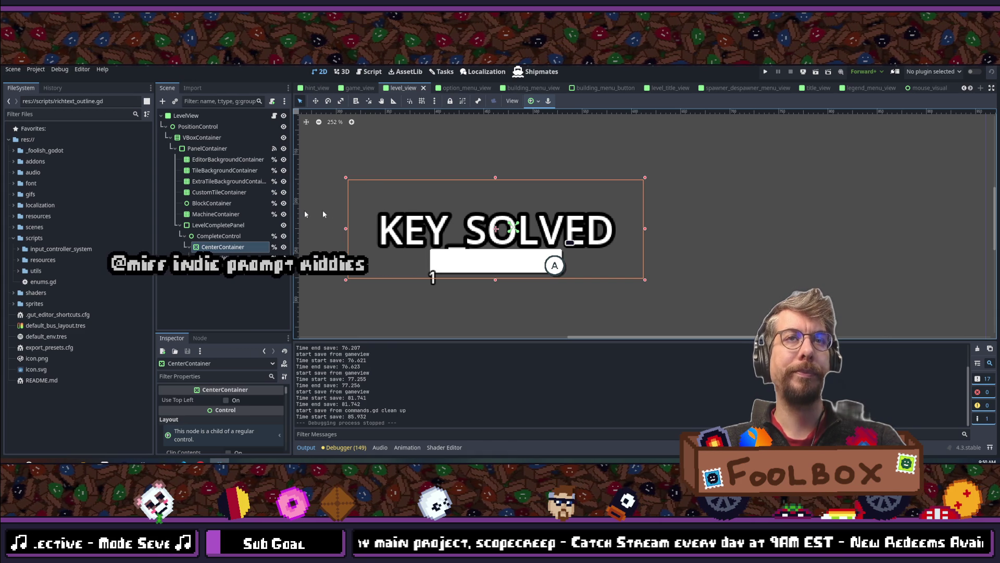
Quick Open 'level_view' and open level_view.gd in the external code editor.
key("shift+alt+o")
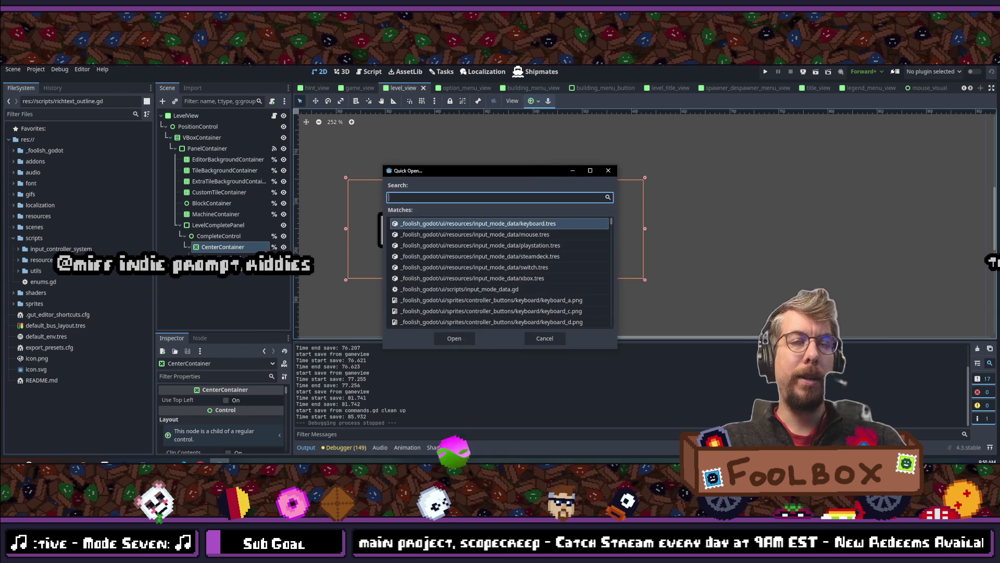
type("le")
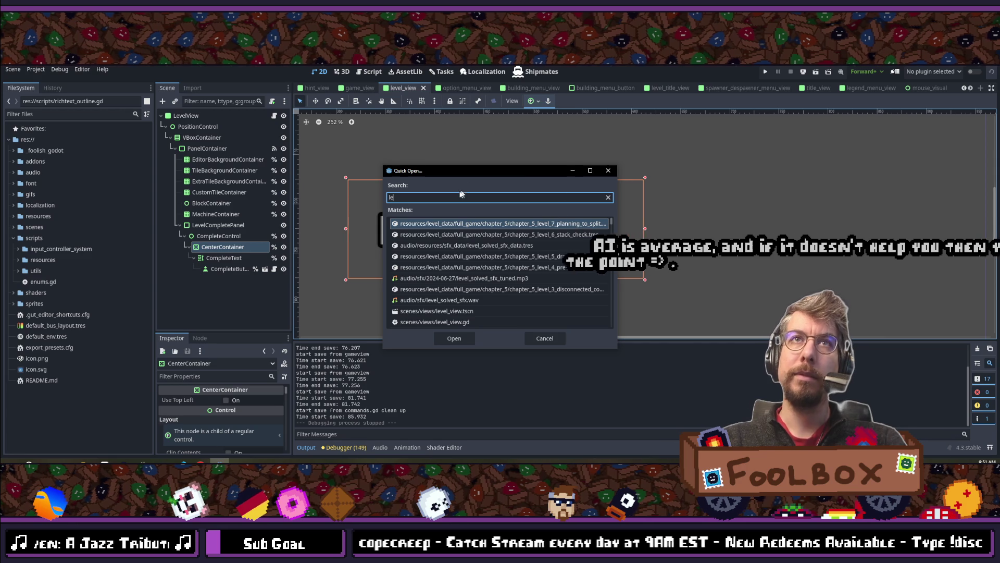
type("vel_view")
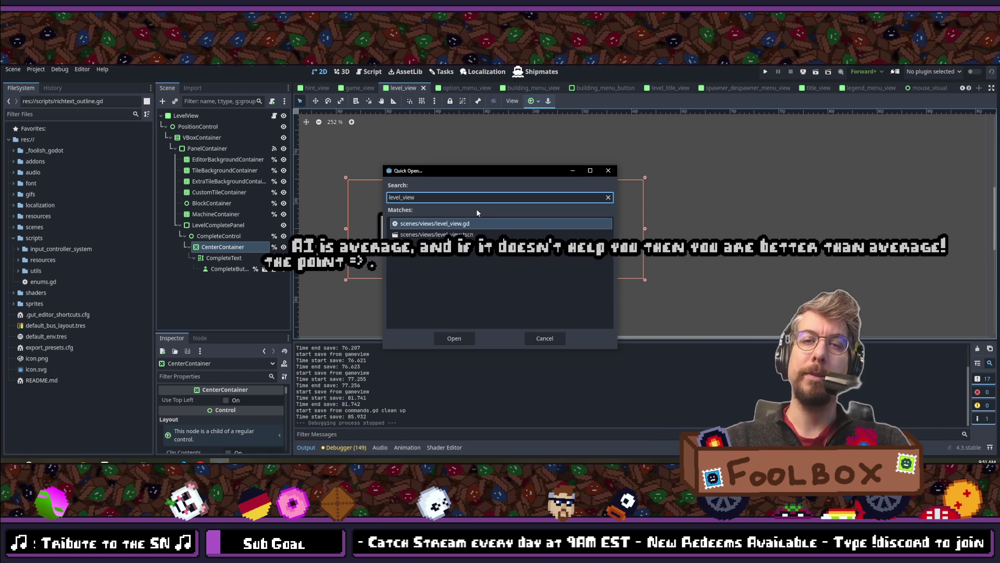
key("Return")
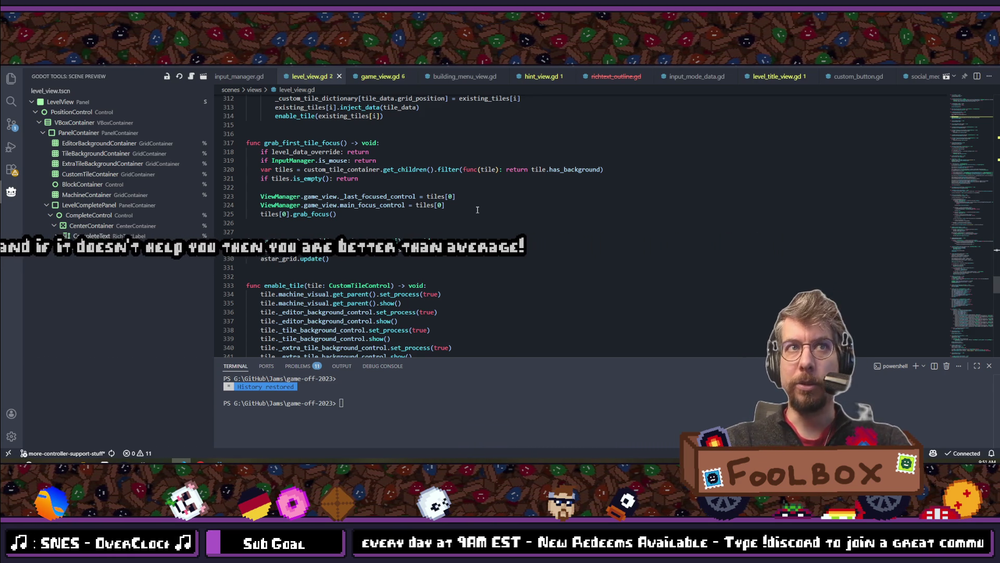
Scroll through level_view.gd to read _instantiate_starter_tiles and its speed-up test TODO.
scroll(442, 232, "down", 10)
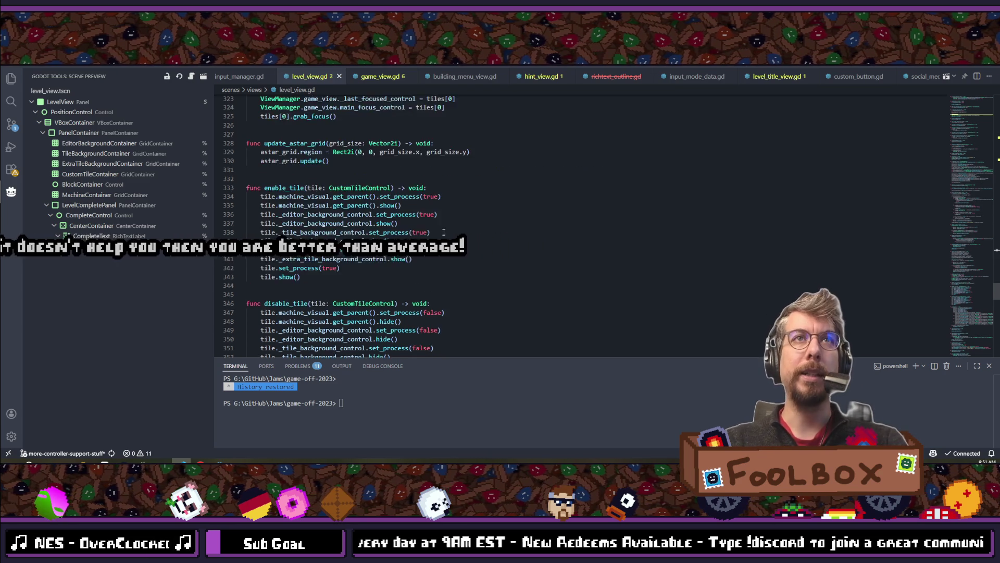
scroll(442, 232, "down", 10)
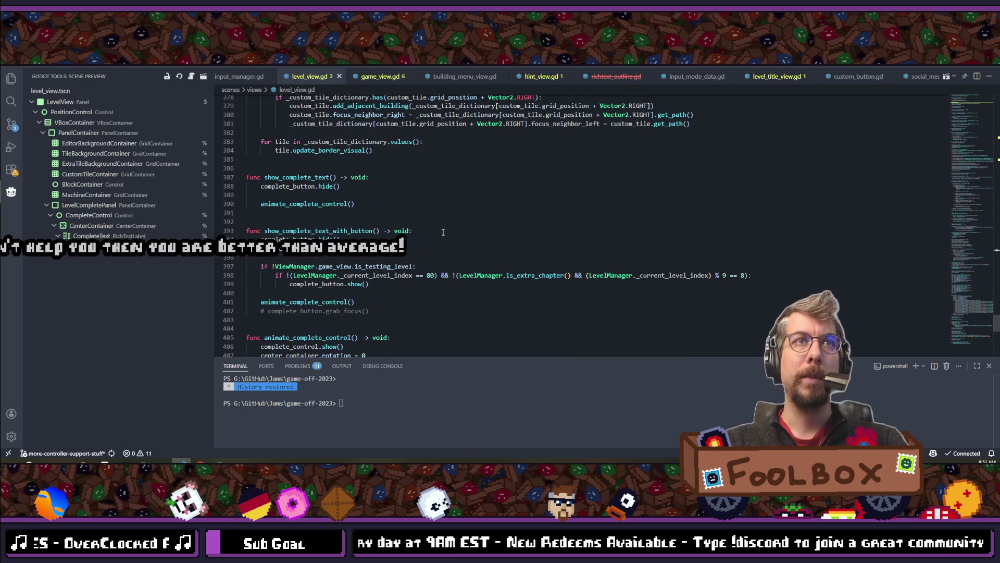
scroll(443, 232, "down", 5)
scroll(443, 232, "up", 8)
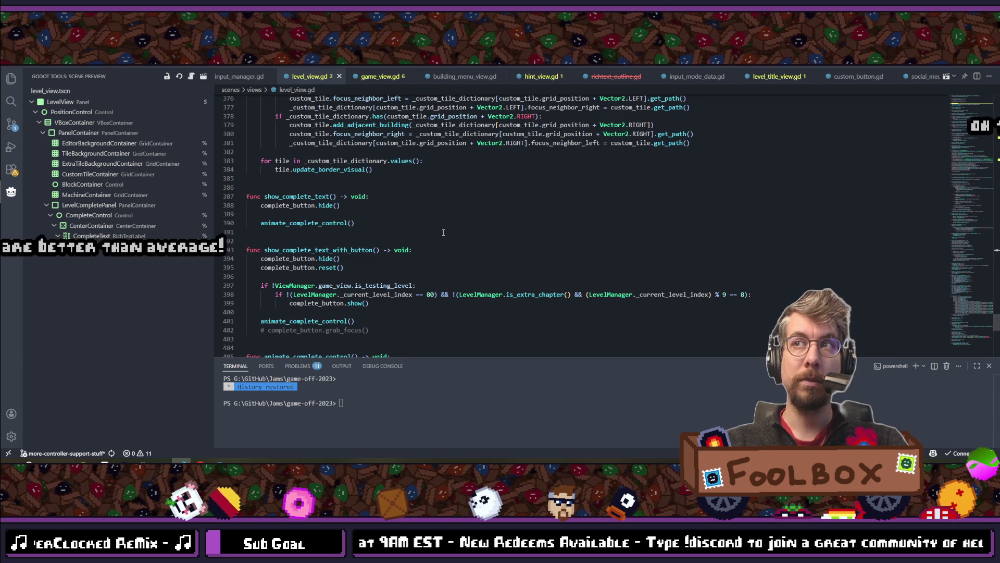
scroll(443, 233, "up", 15)
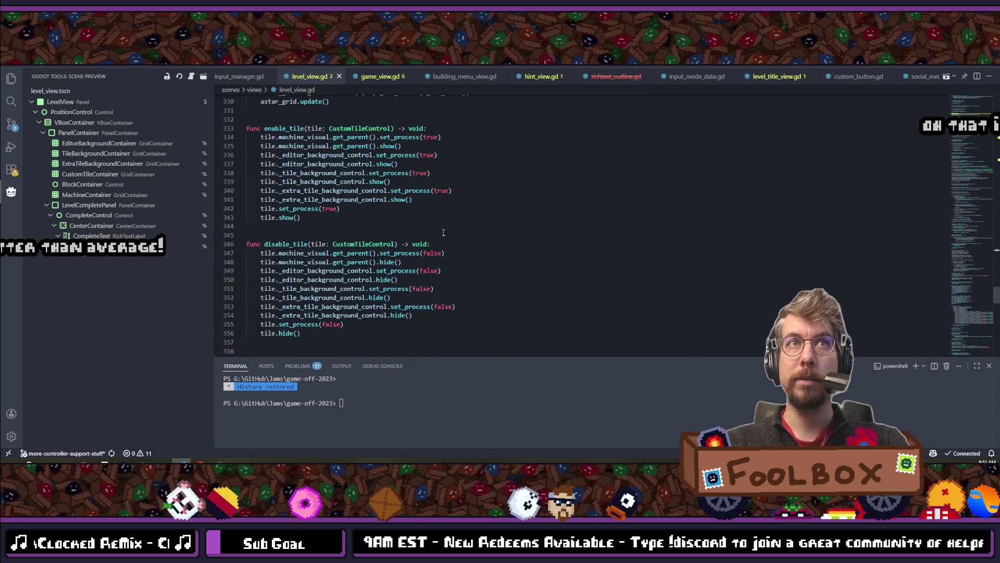
scroll(443, 232, "up", 12)
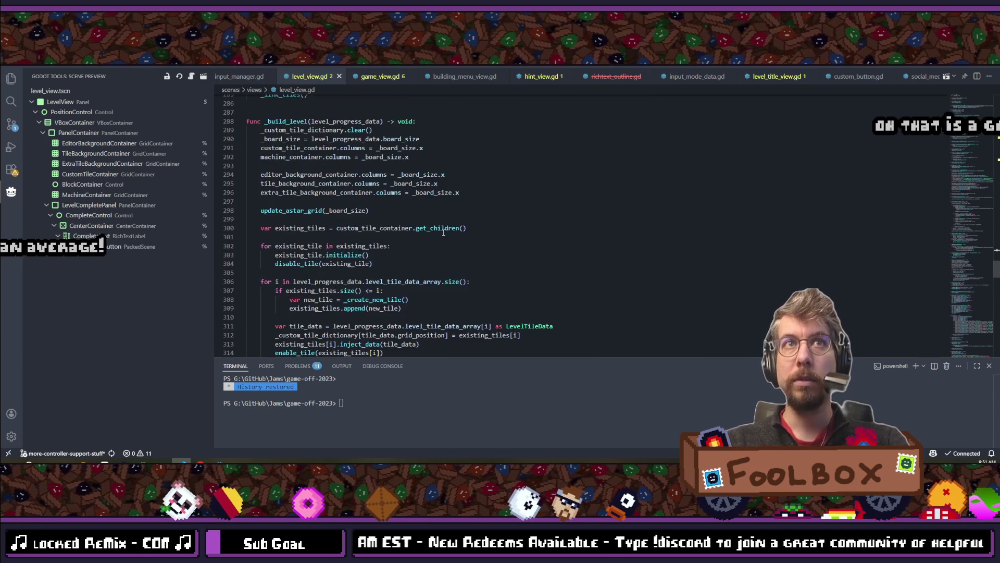
scroll(443, 233, "up", 15)
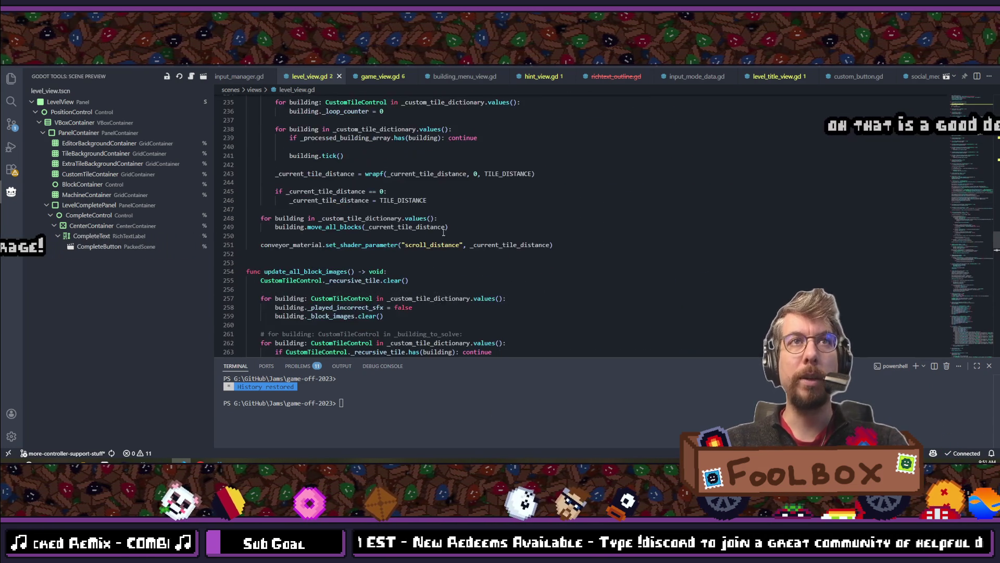
scroll(443, 233, "up", 15)
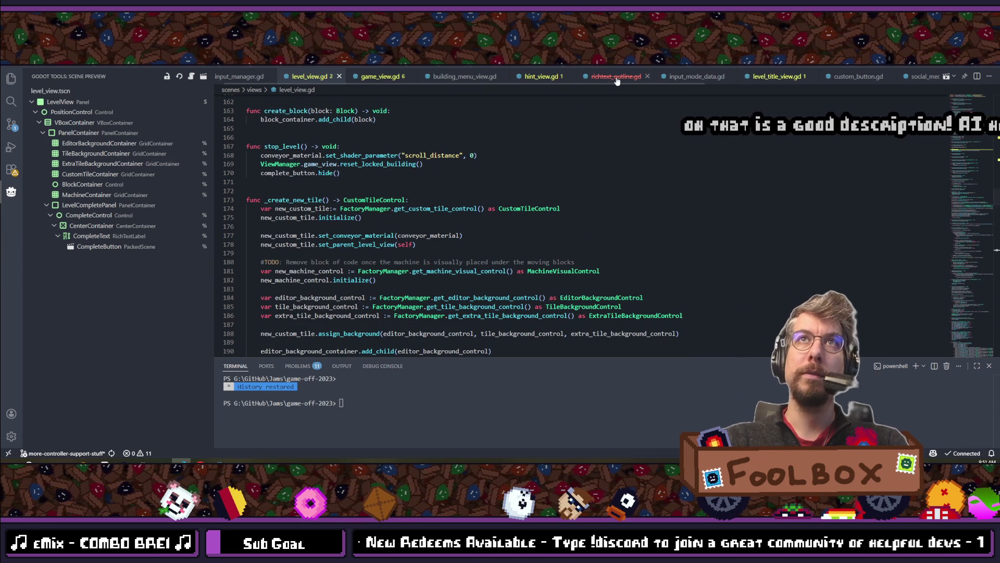
scroll(557, 255, "down", 3)
scroll(492, 251, "up", 6)
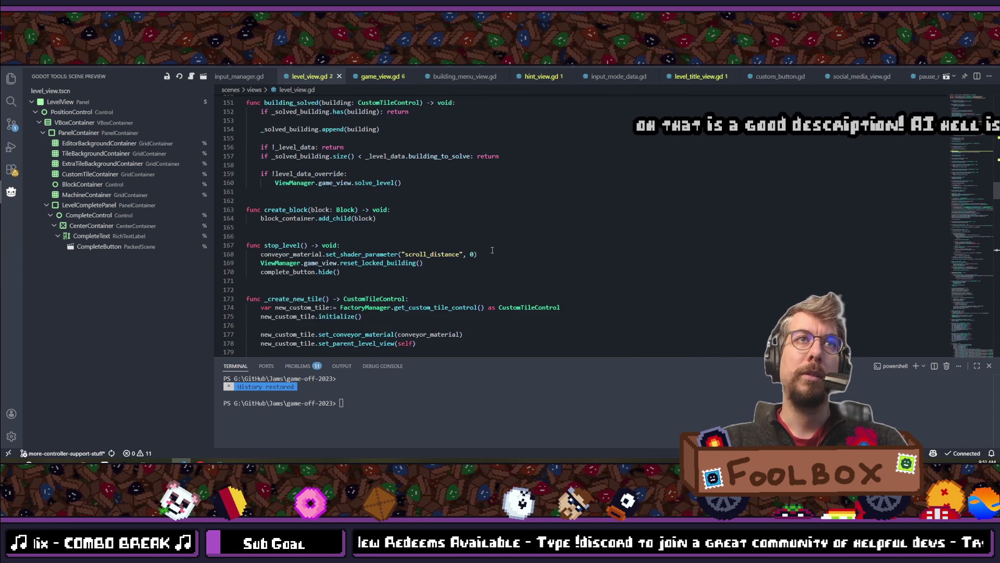
scroll(492, 251, "up", 20)
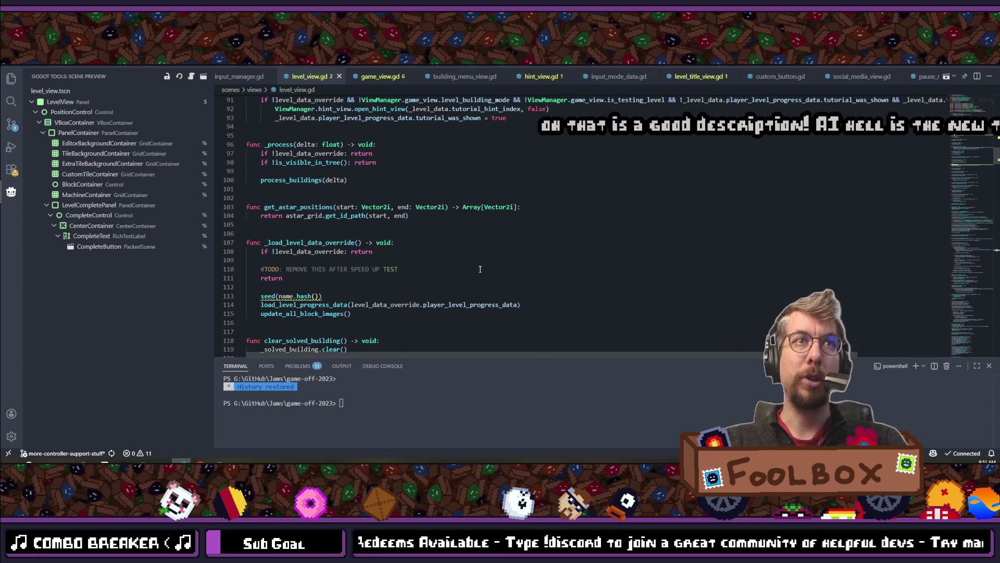
scroll(480, 269, "up", 10)
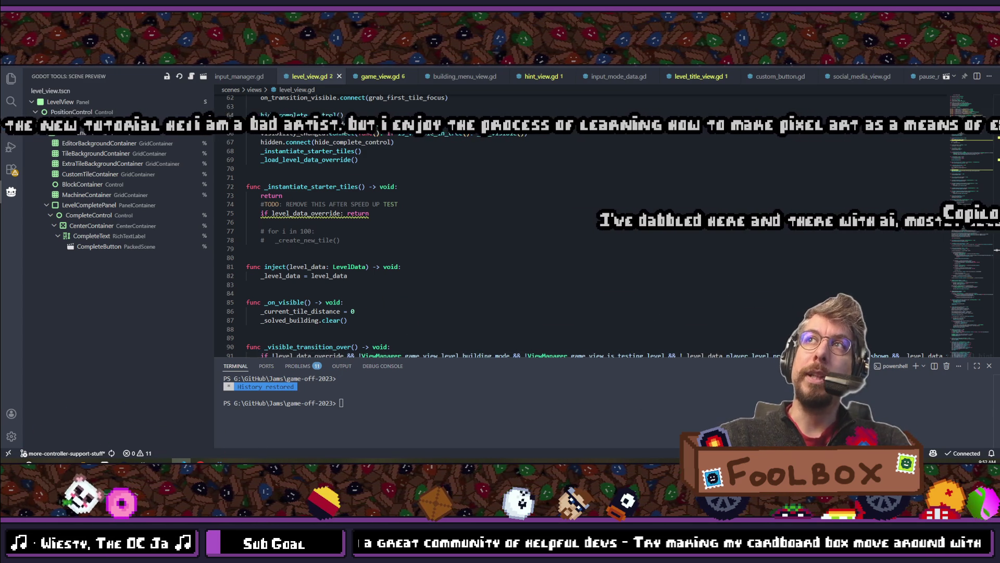
Scroll down level_view.gd and select the word TEST in the TODO comment.
scroll(407, 253, "down", 5)
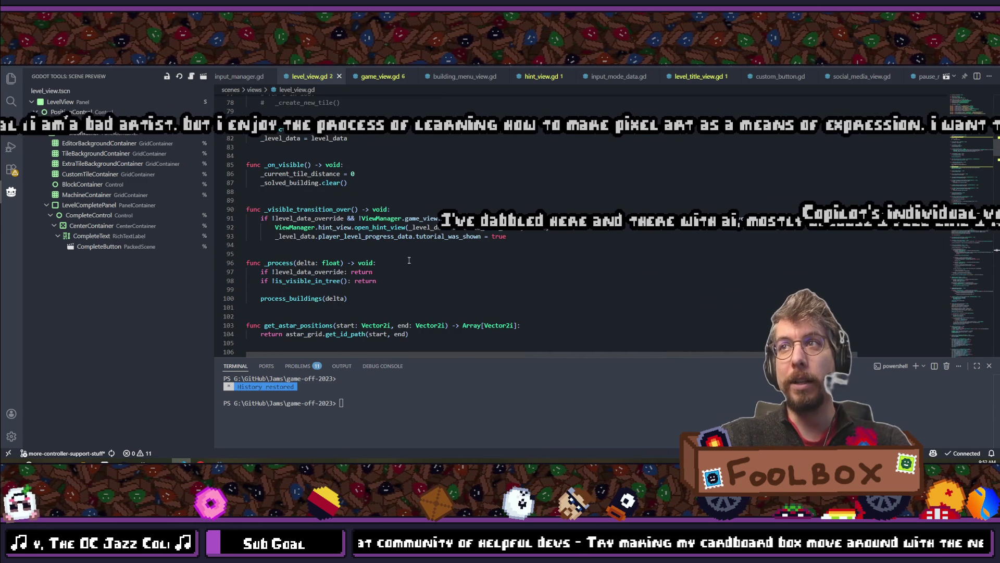
scroll(413, 260, "down", 2)
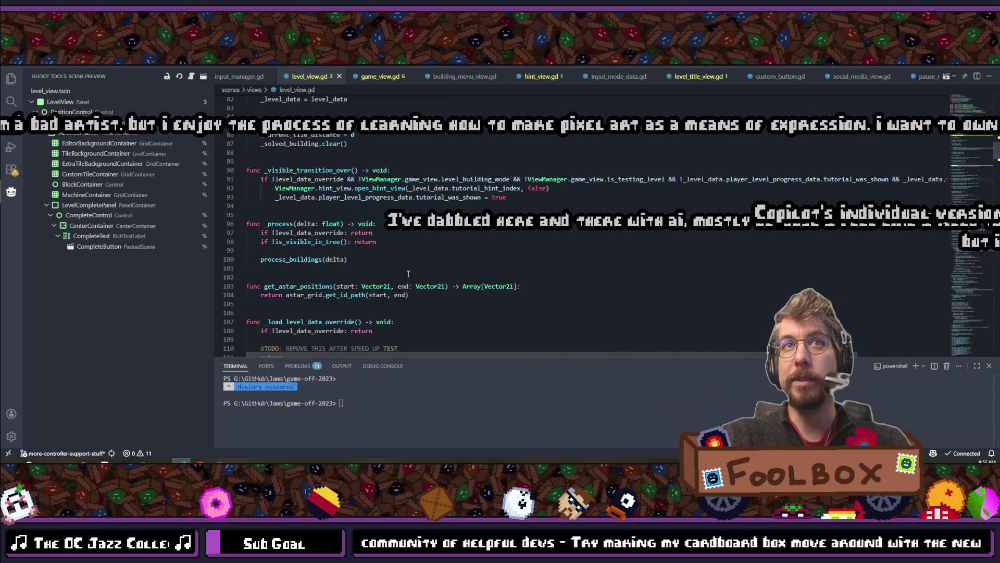
scroll(408, 273, "down", 2)
double_click(398, 289)
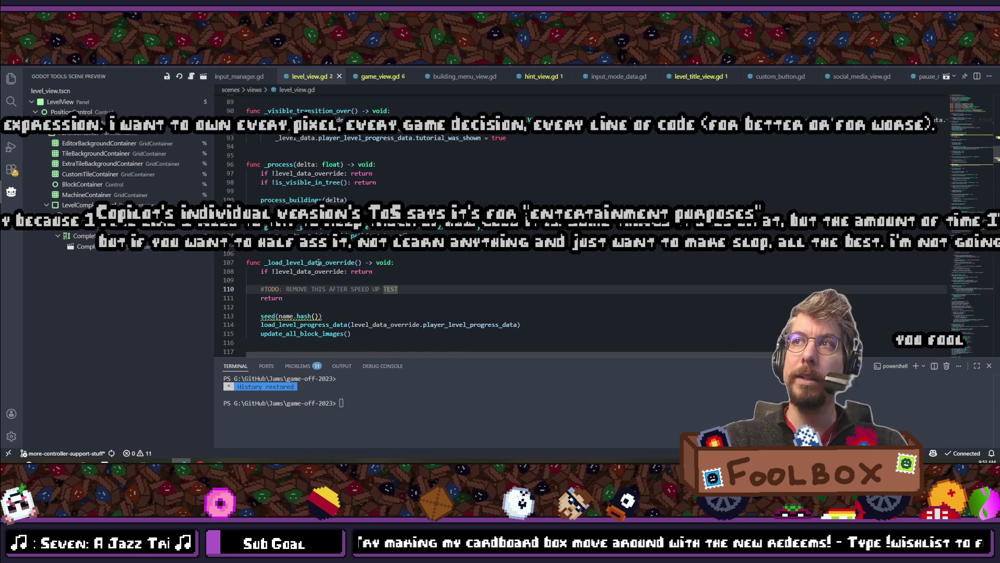
scroll(318, 262, "down", 3)
scroll(319, 262, "down", 12)
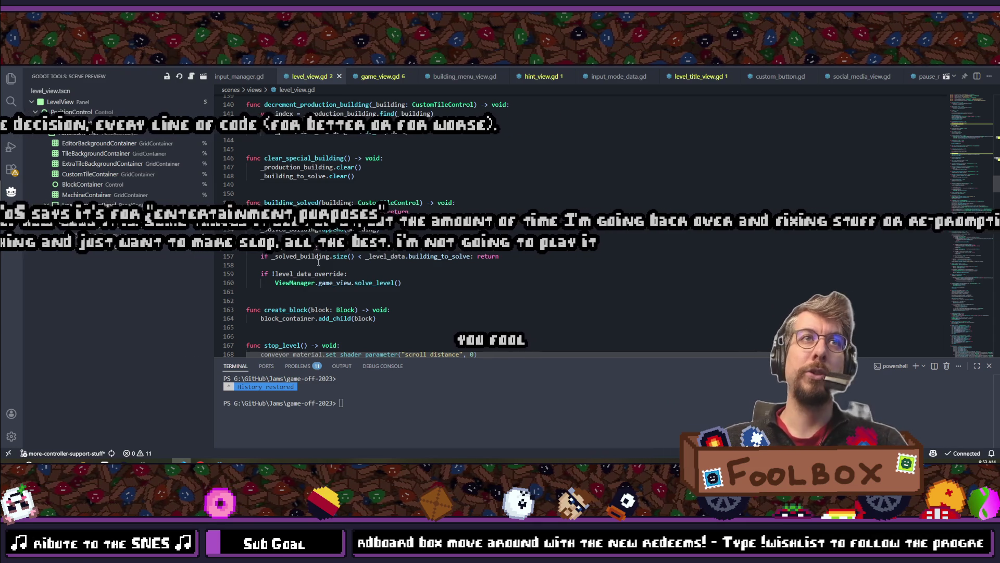
Browse the recently opened files list, then return to the code further down.
key("ctrl+p")
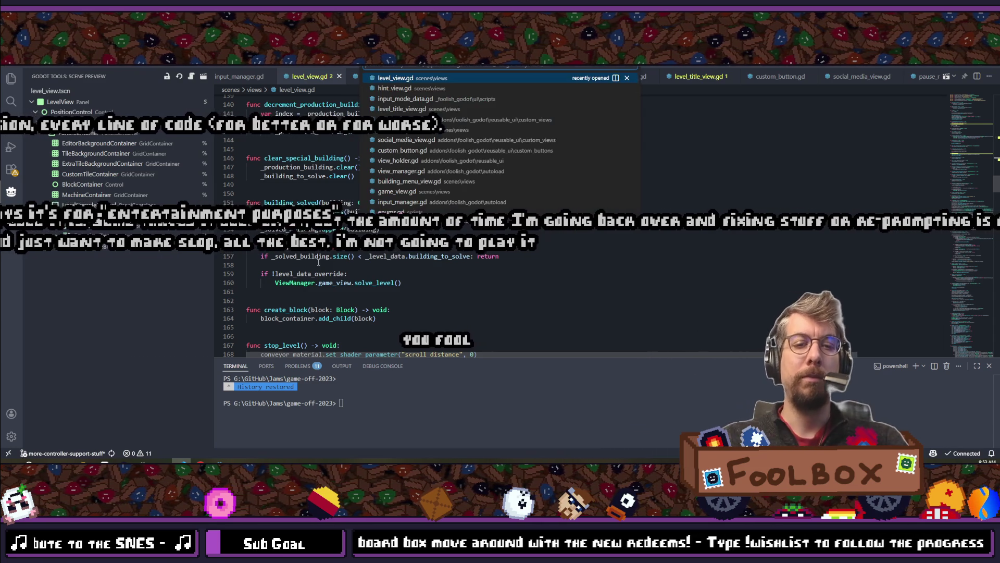
key("Escape")
key("ctrl+p")
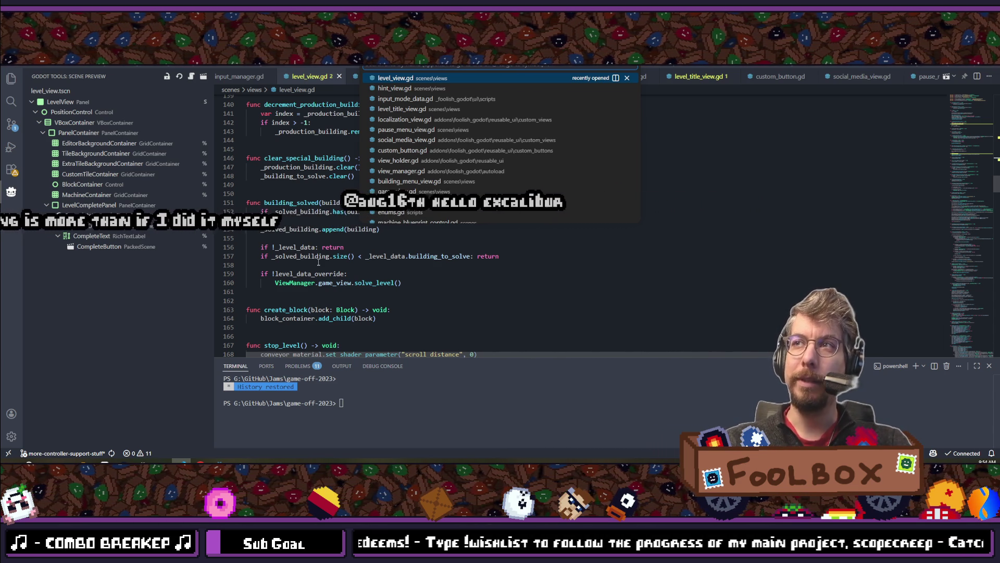
left_click(318, 263)
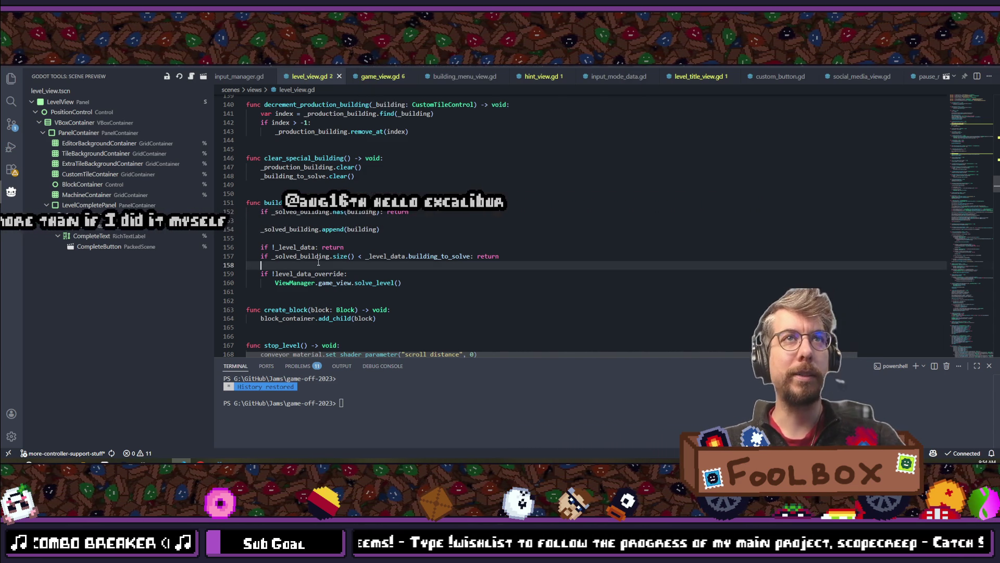
scroll(397, 259, "down", 7)
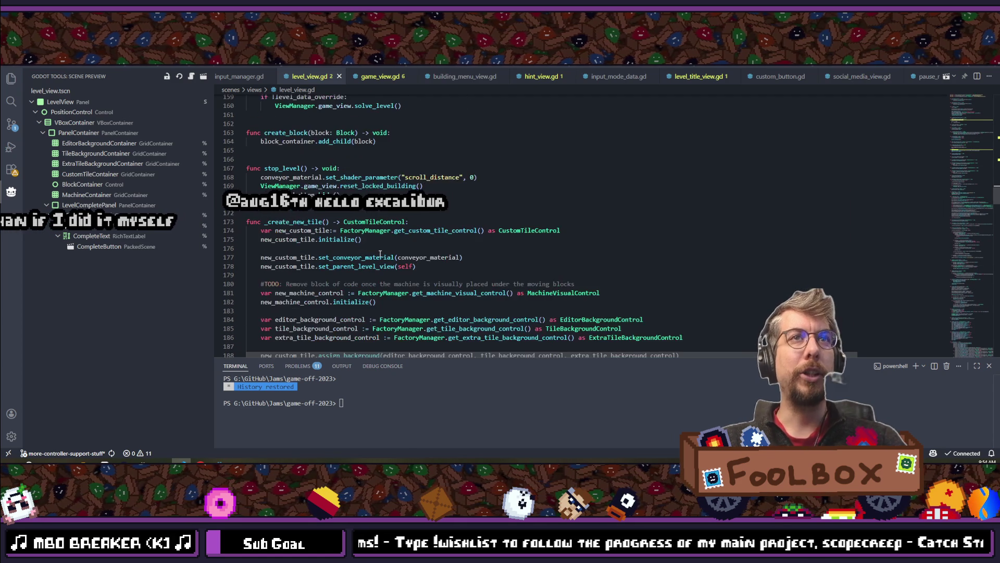
scroll(379, 254, "down", 7)
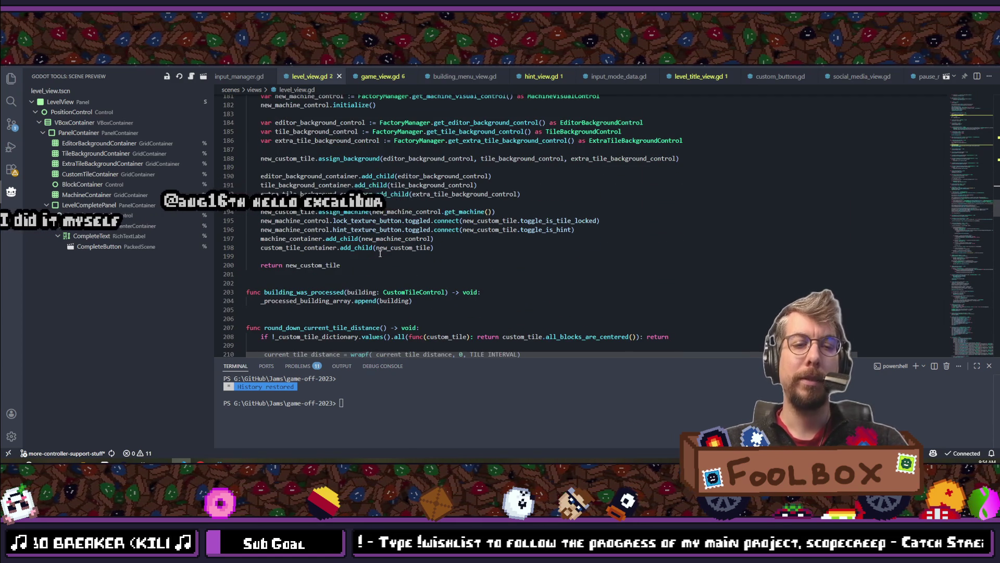
Check the recent files list once more, then start a Find search in the file.
key("ctrl+p")
key("Escape")
key("ctrl+p")
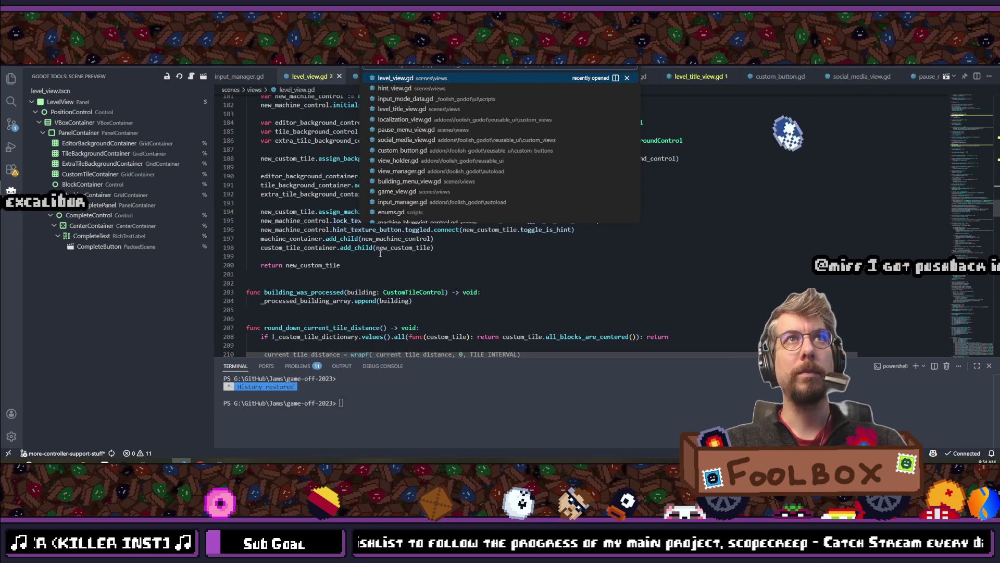
key("Escape")
key("ctrl+f")
type("solv")
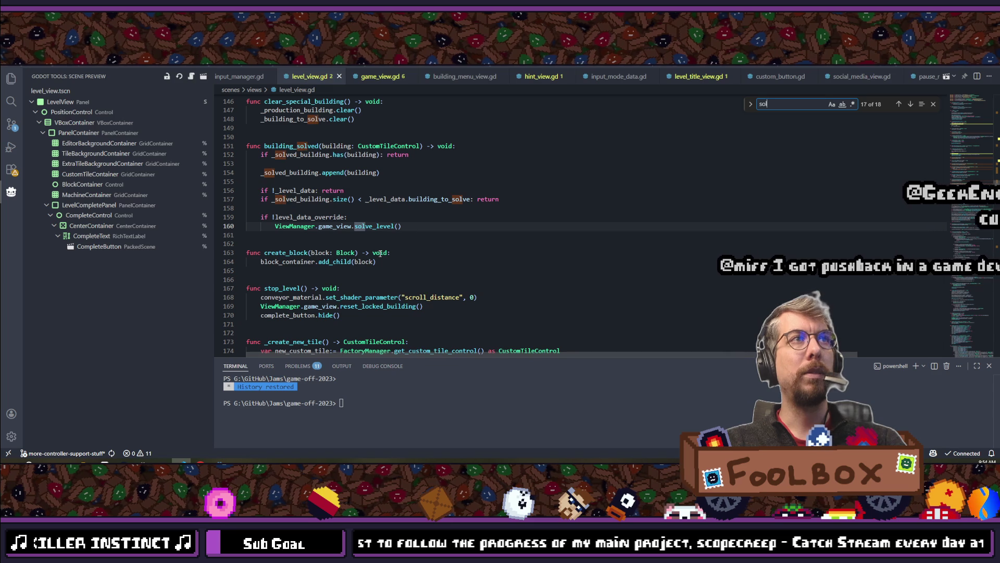
Search the file for 'solved', then 'complete_control' to reach animate_complete_control.
type("ed")
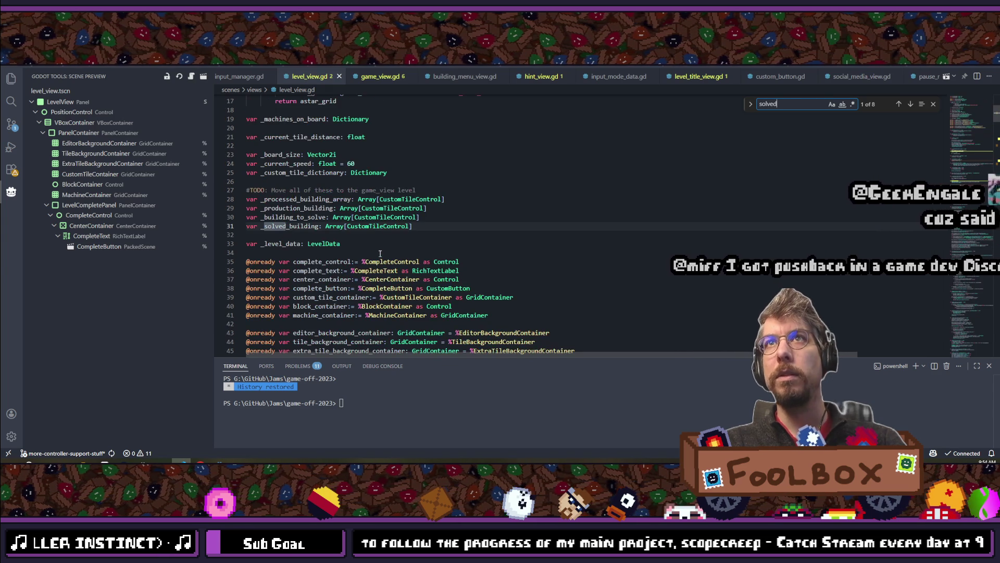
key("Return")
key("Return")
key("Return")
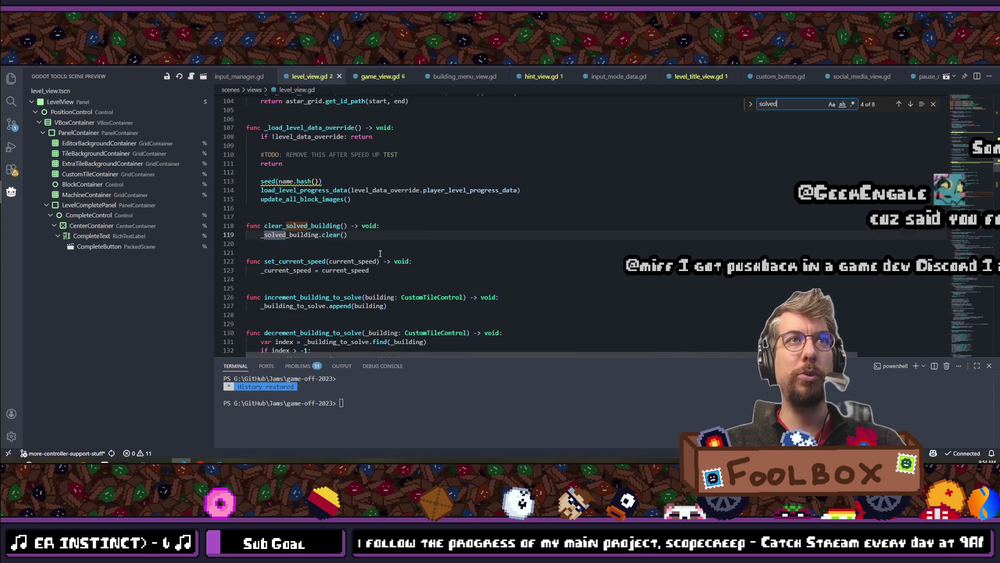
key("BackSpace")
key("BackSpace")
key("BackSpace")
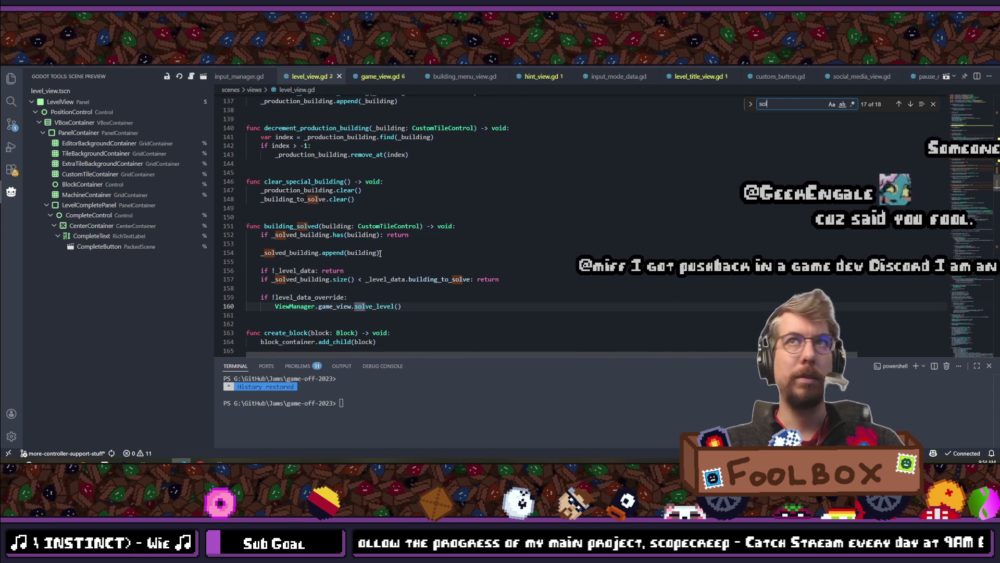
type("c")
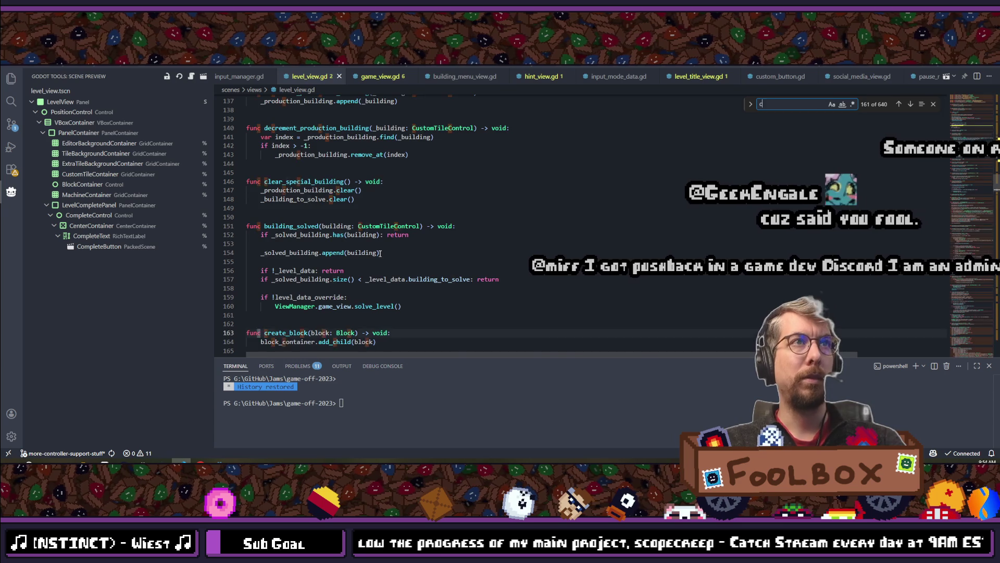
type("omplete_control")
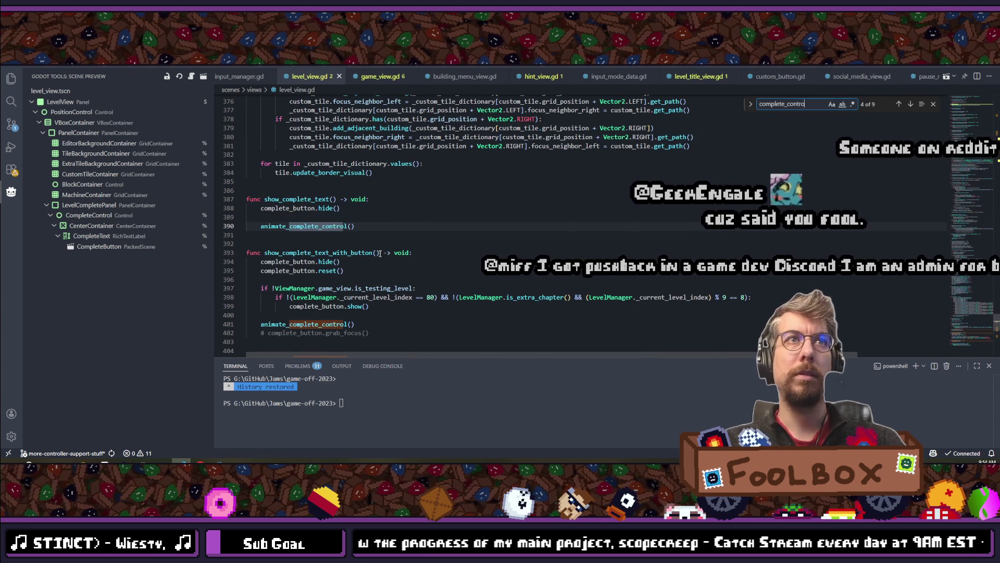
key("Return")
key("Return")
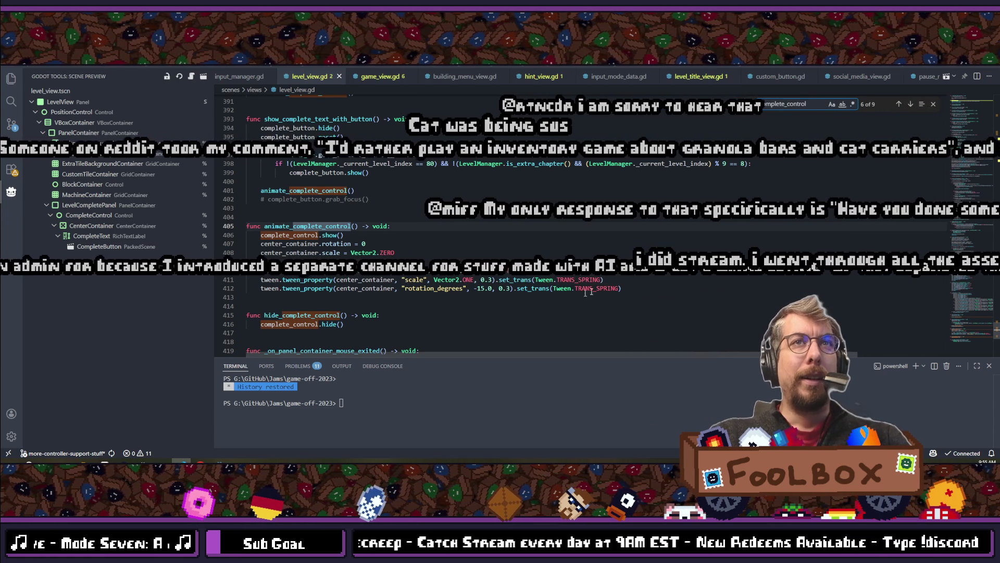
Add a '.' after the rotation tween on line 412, then switch to the browser.
left_click(515, 289)
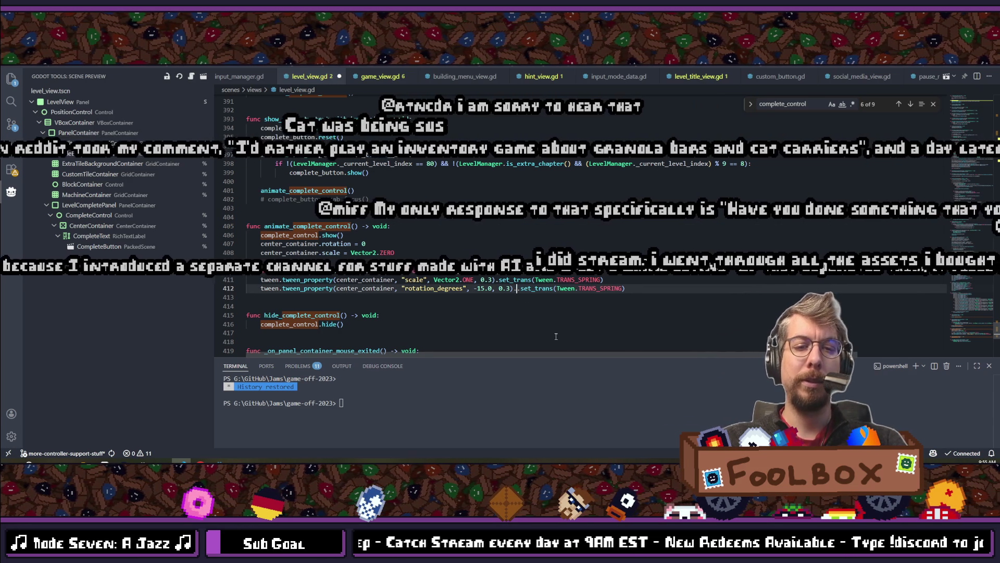
type(".")
left_click(211, 461)
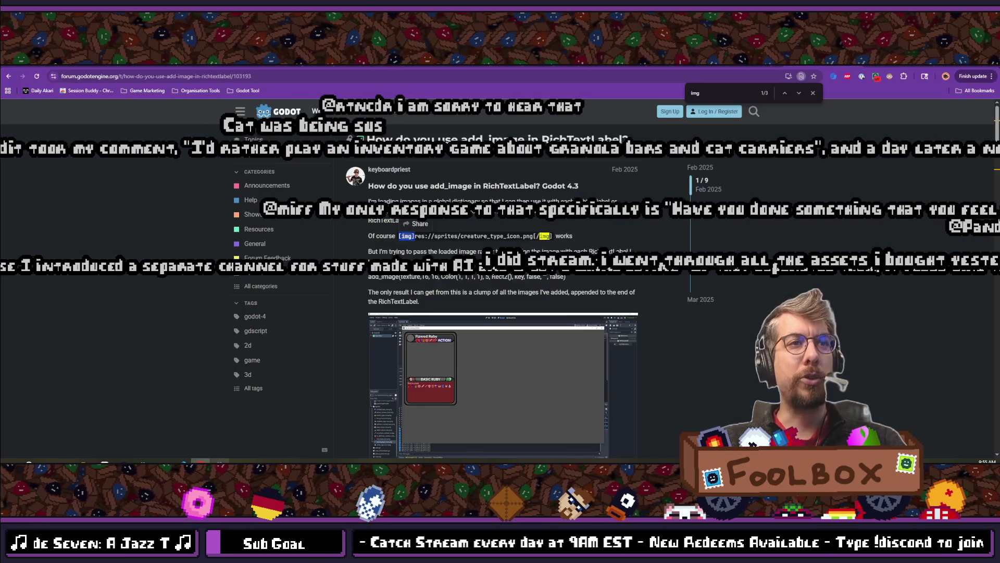
Switch to the incrementaldb tab and zoom to 150% to read the vacuum ghost game's entry.
key("ctrl+Tab")
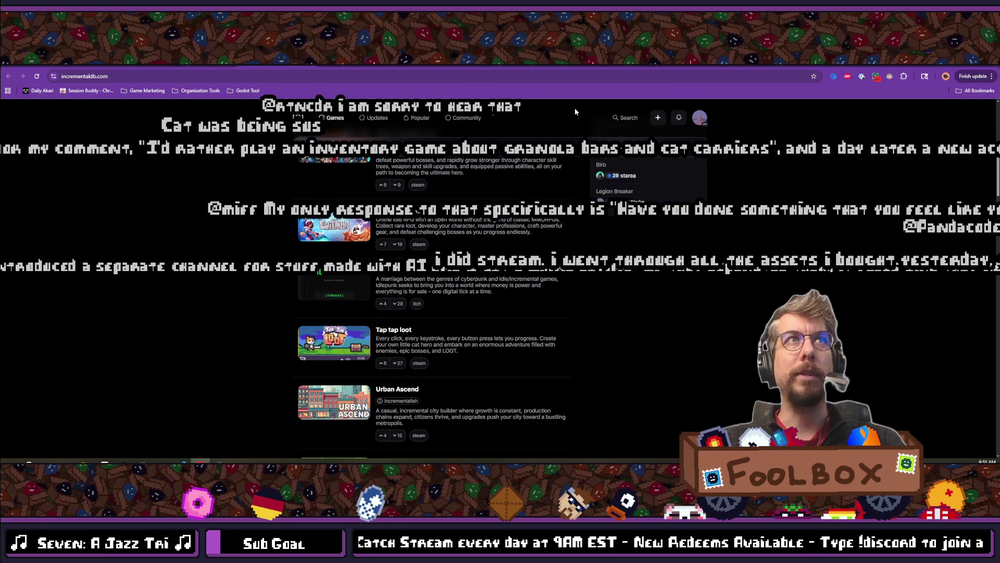
scroll(524, 185, "up", 2)
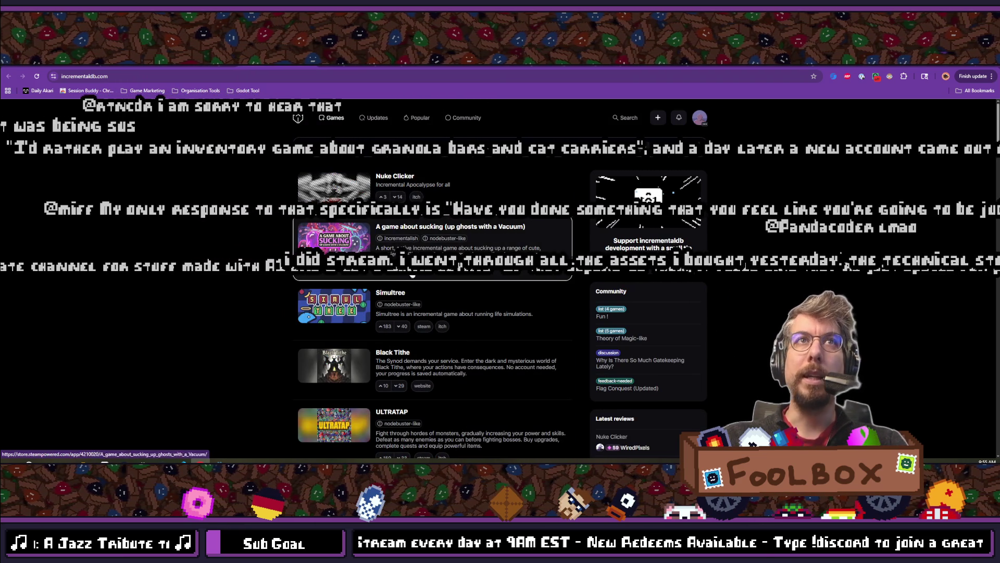
key("ctrl+plus")
key("ctrl+plus")
key("ctrl+plus")
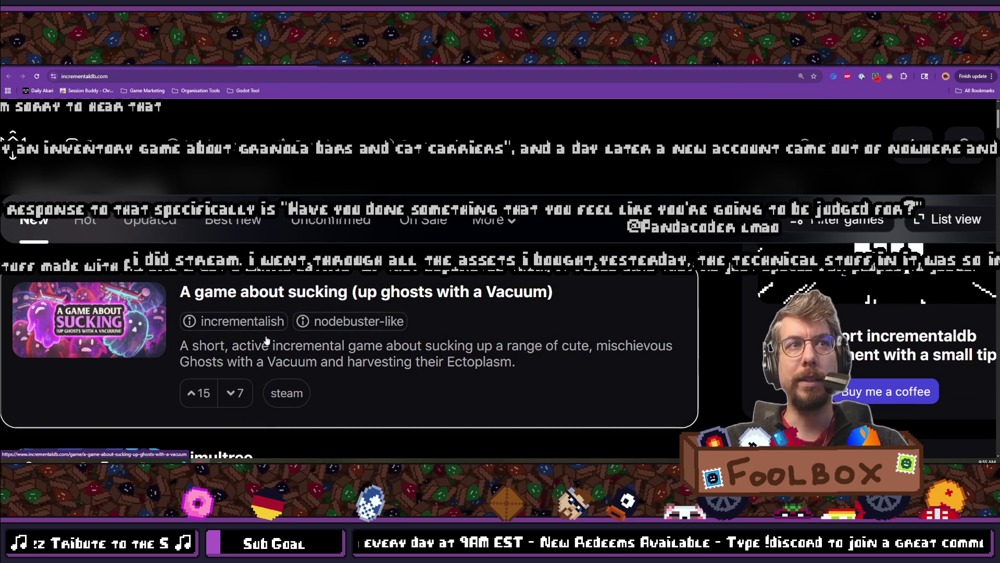
mouse_move(352, 332)
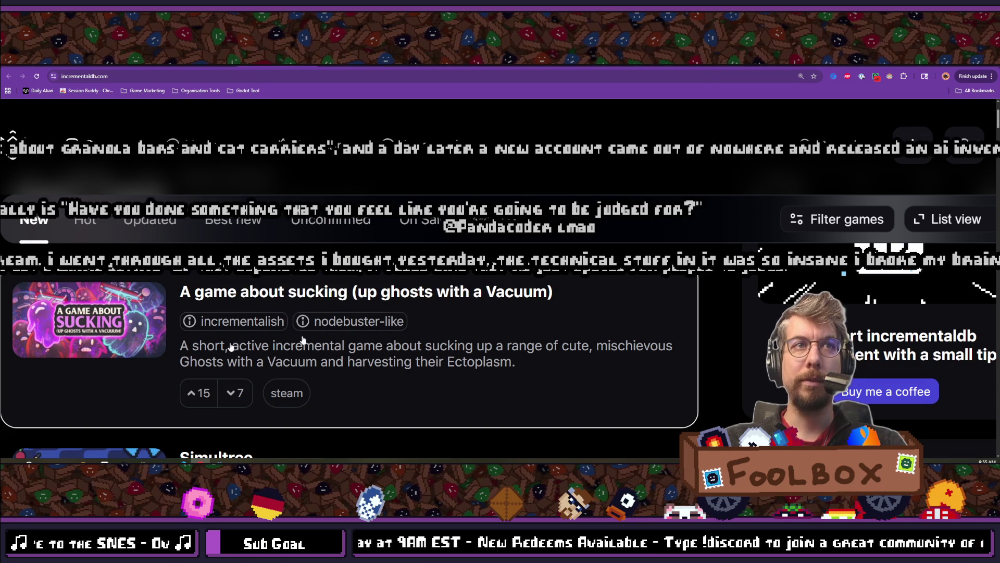
mouse_move(232, 320)
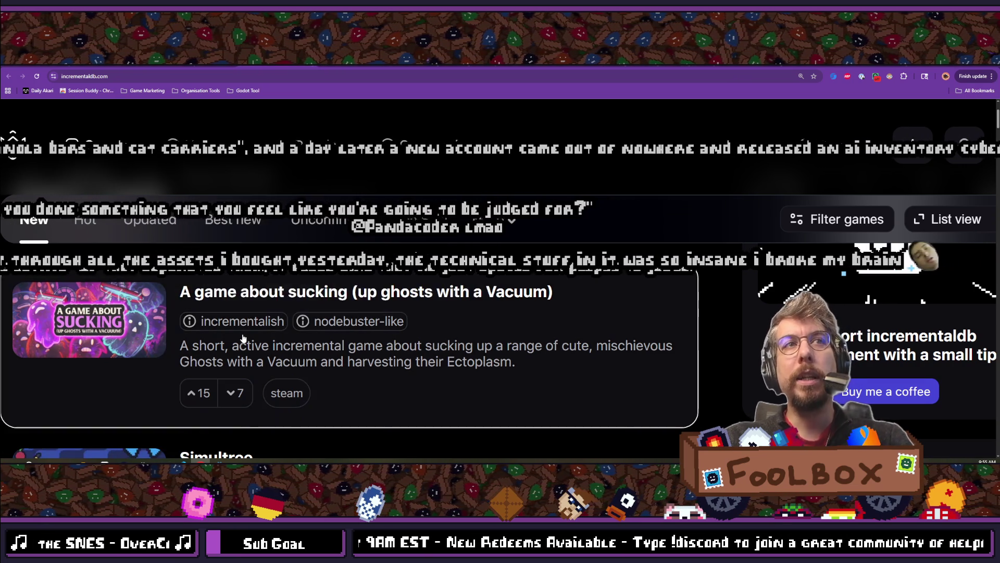
mouse_move(312, 320)
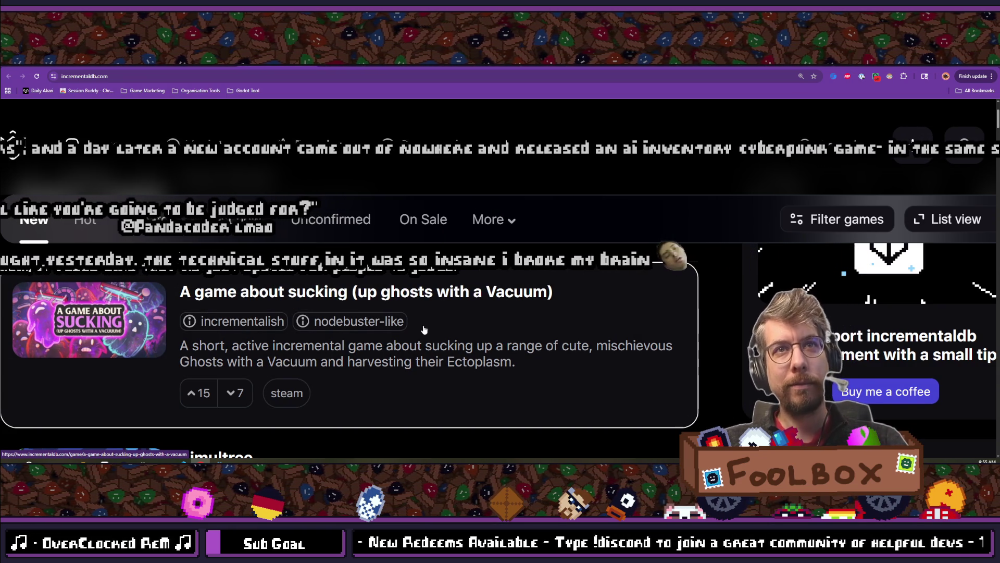
key("ctrl+minus")
key("ctrl+minus")
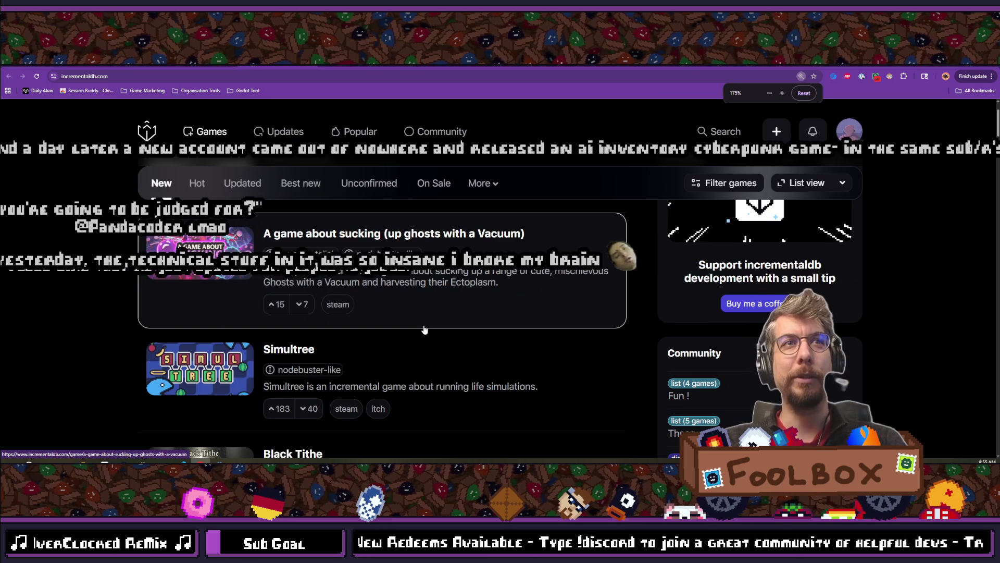
Zoom the incrementaldb page out one more step so Nuke Clicker heads the list.
key("ctrl+minus")
key("ctrl+minus")
key("ctrl+minus")
key("ctrl+minus")
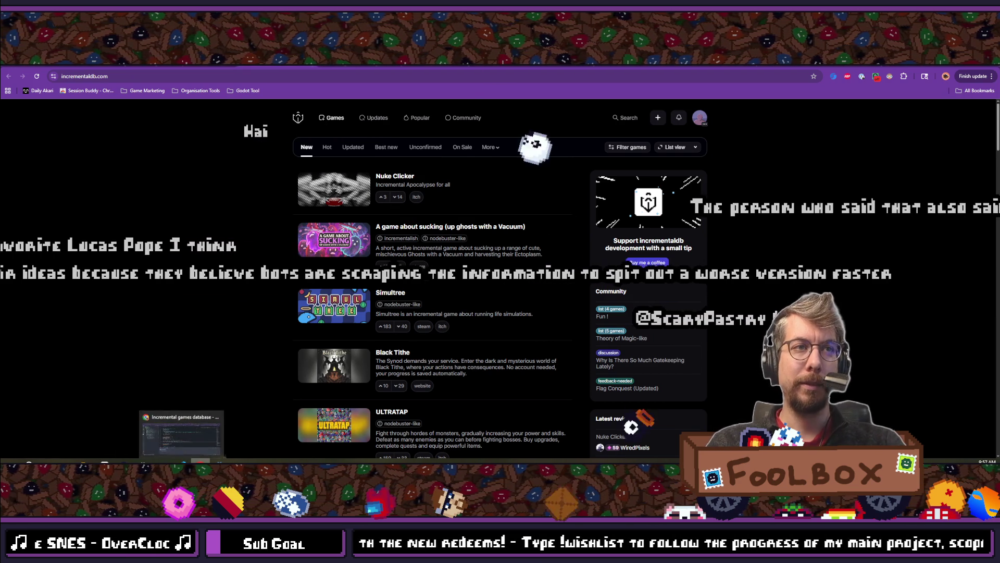
Back in level_view.gd, complete line 412's rotation tween to 0.0 from -15.0.
left_click(183, 462)
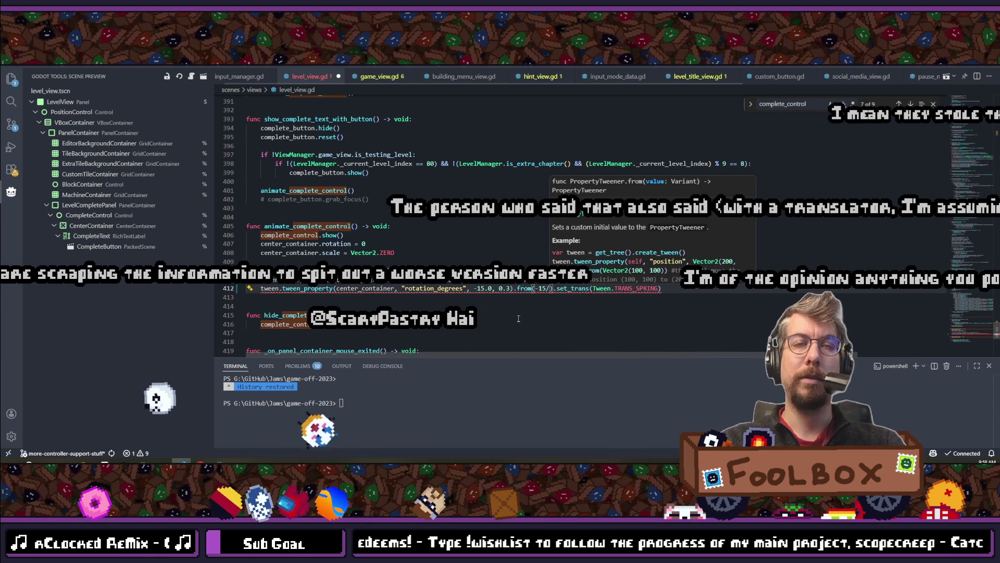
type(".0")
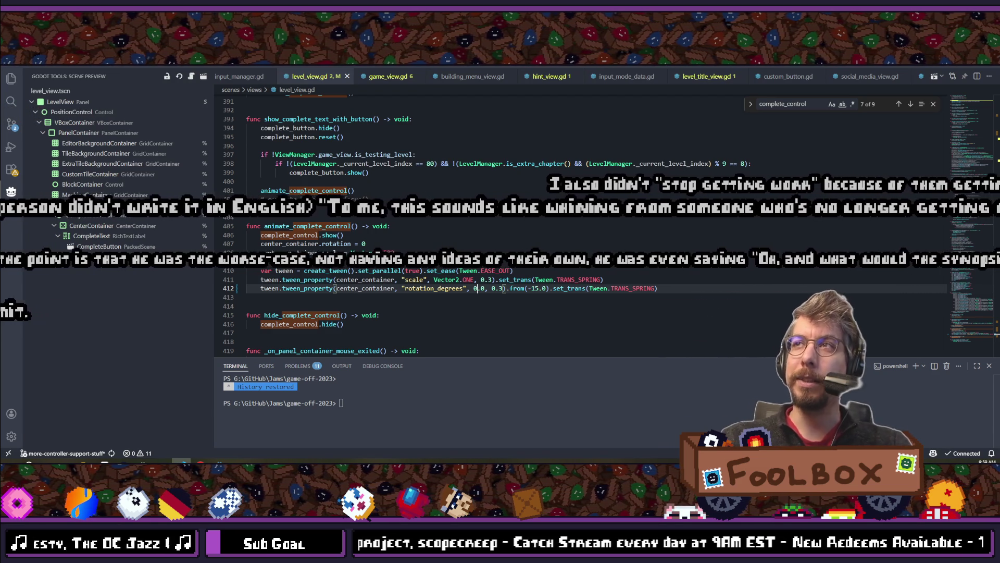
left_click(696, 292)
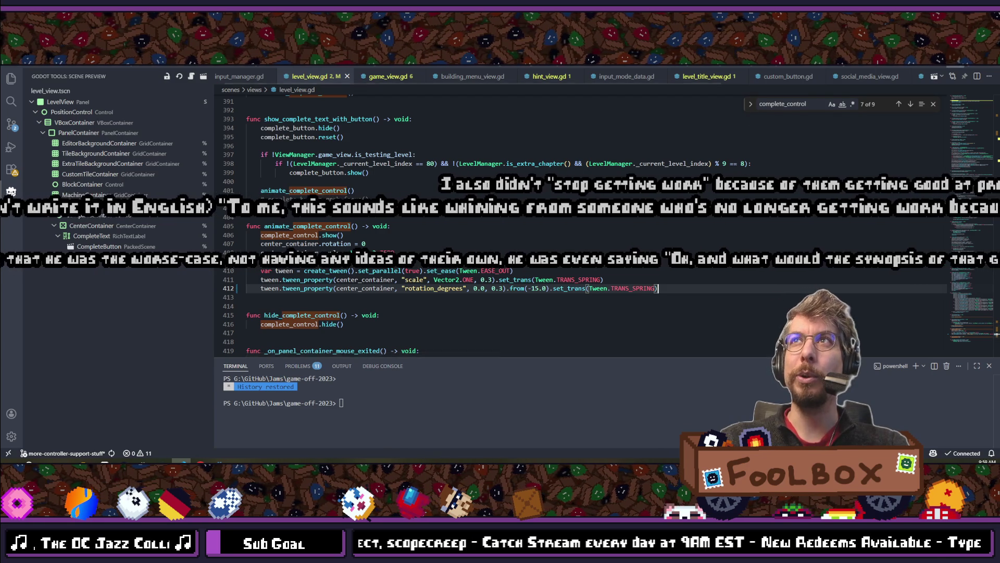
Switch back to the Godot editor and run the Block Shop project.
key("alt+Tab")
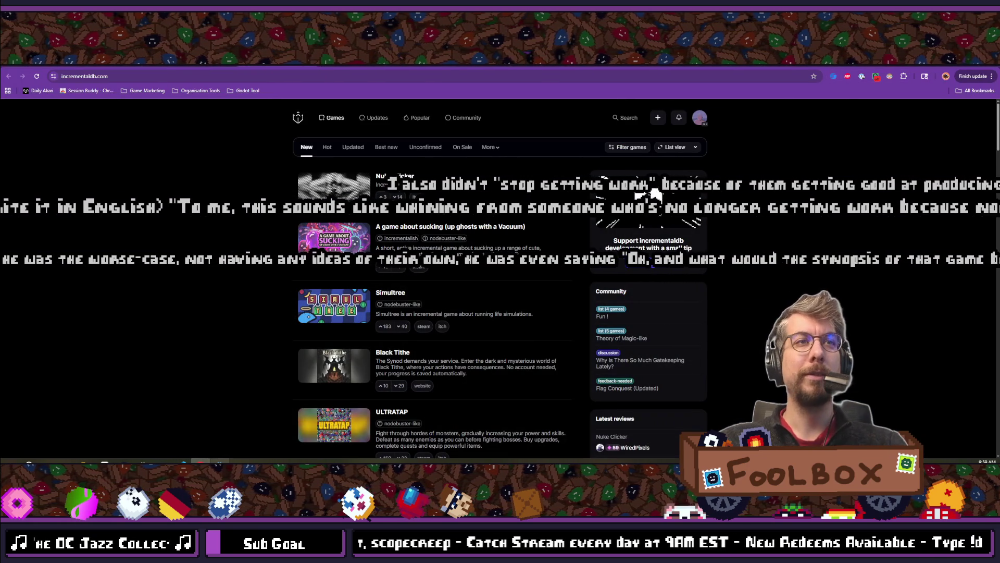
key("alt+Tab")
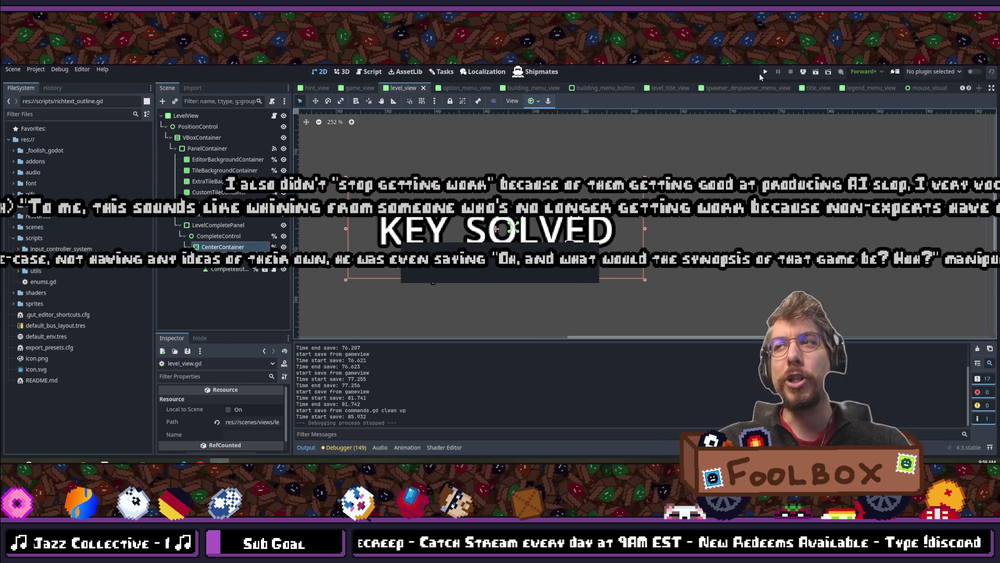
left_click(765, 71)
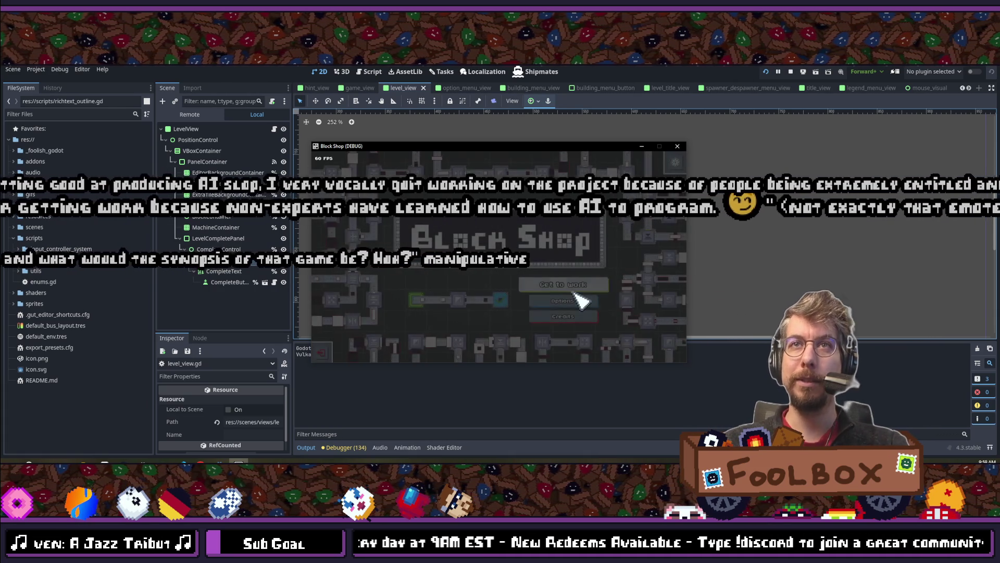
Start Block Shop, open level 1:1 Conveyor, view and close its help, then continue to level 1:2.
left_click(571, 286)
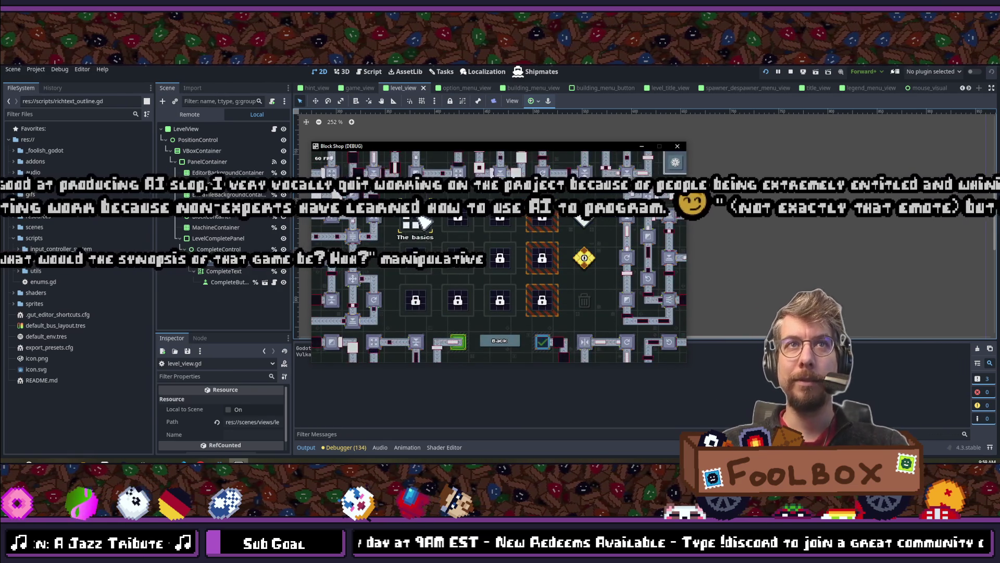
left_click(412, 223)
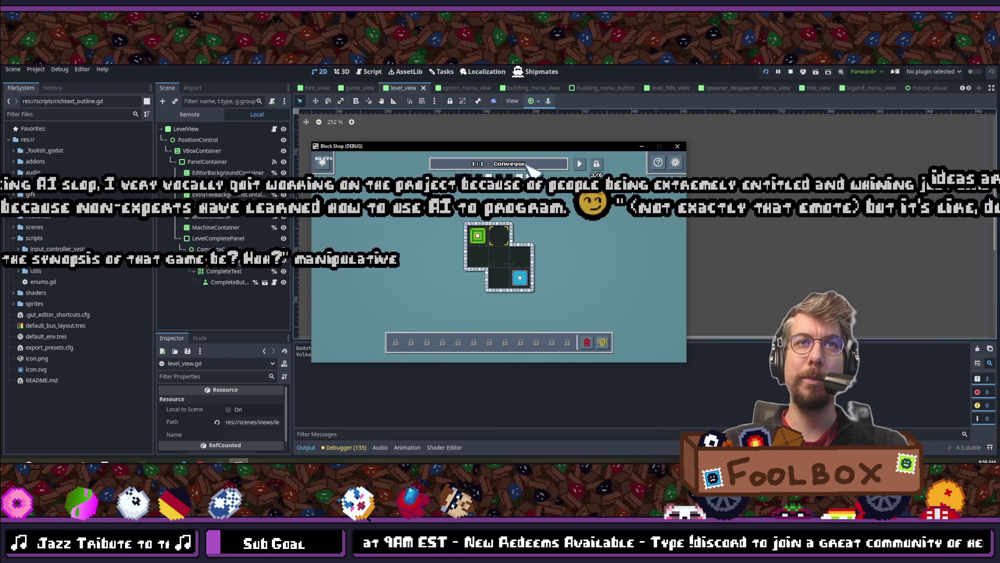
left_click(659, 163)
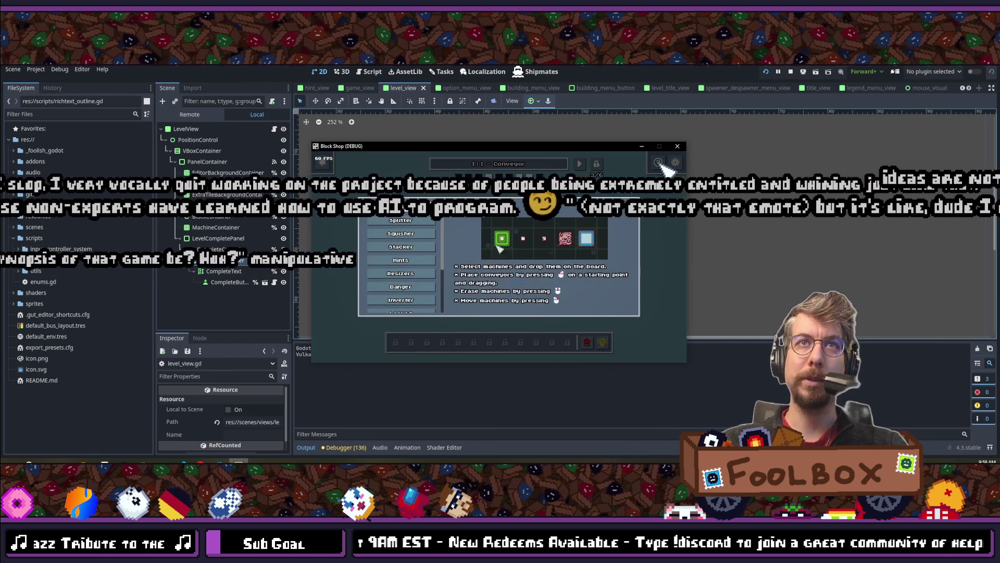
left_click(573, 257)
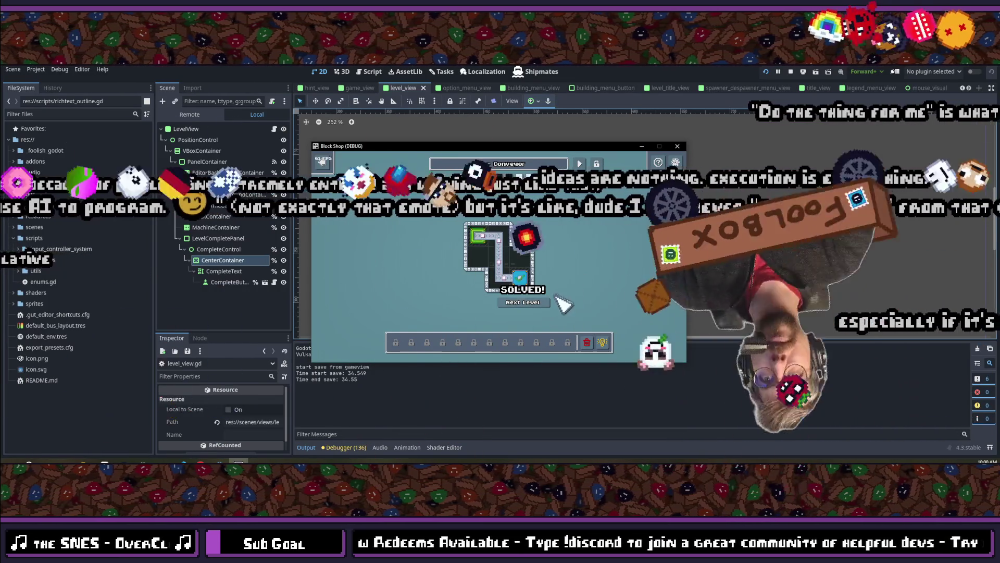
left_click(581, 165)
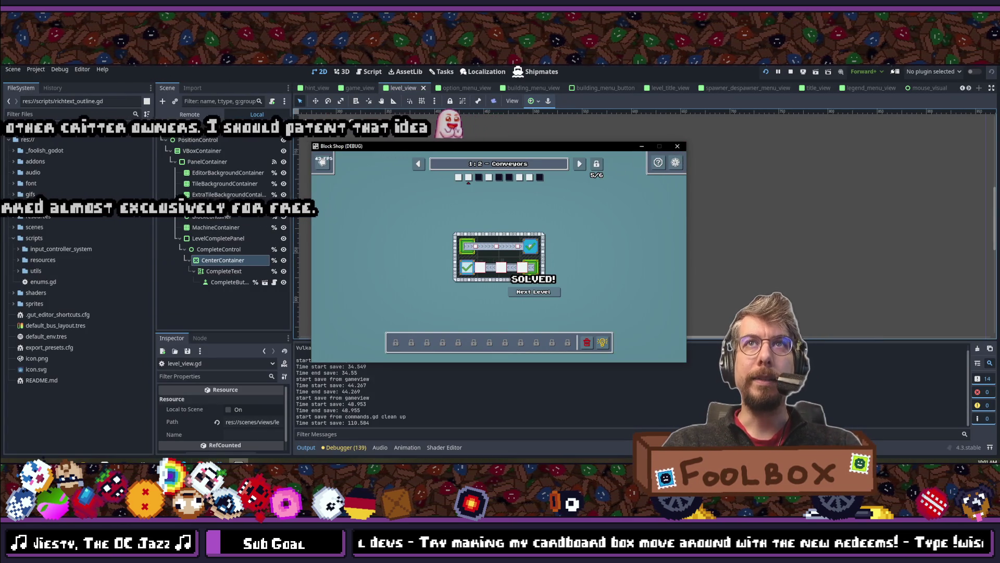
Stop the game and edit the 0.0 and -15.0 rotation values on line 412.
left_click(677, 146)
key("alt+Tab")
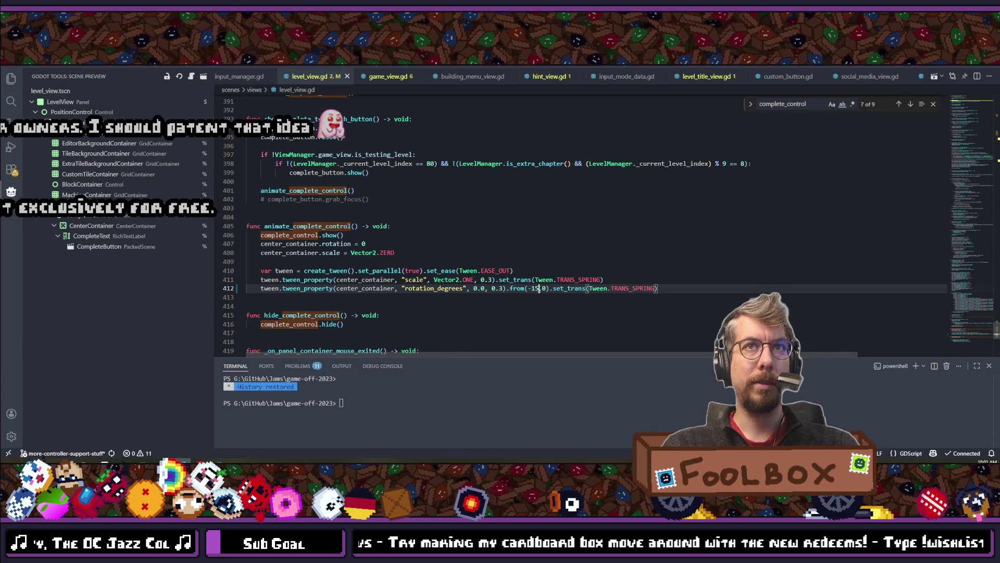
double_click(475, 288)
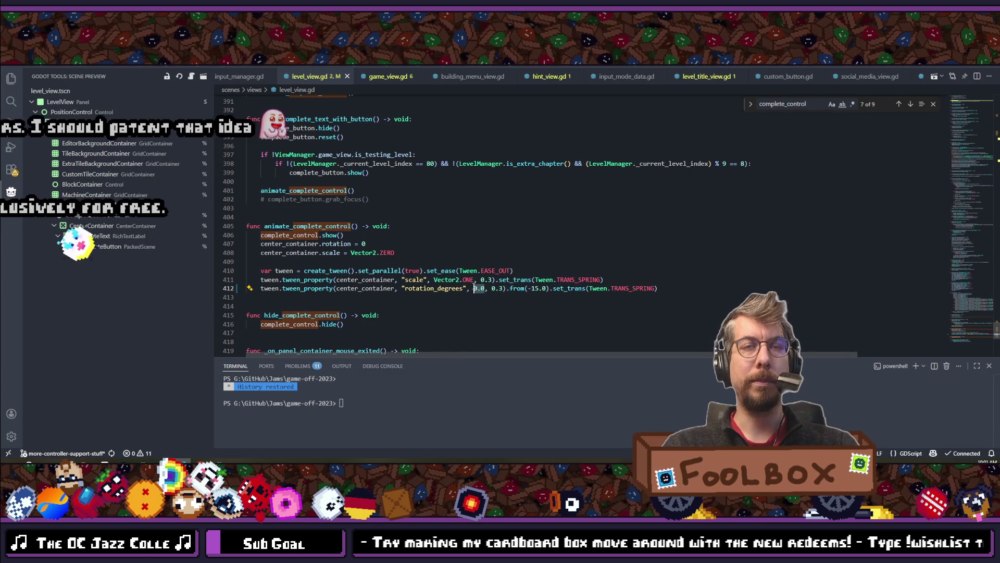
left_click(531, 288)
key("BackSpace")
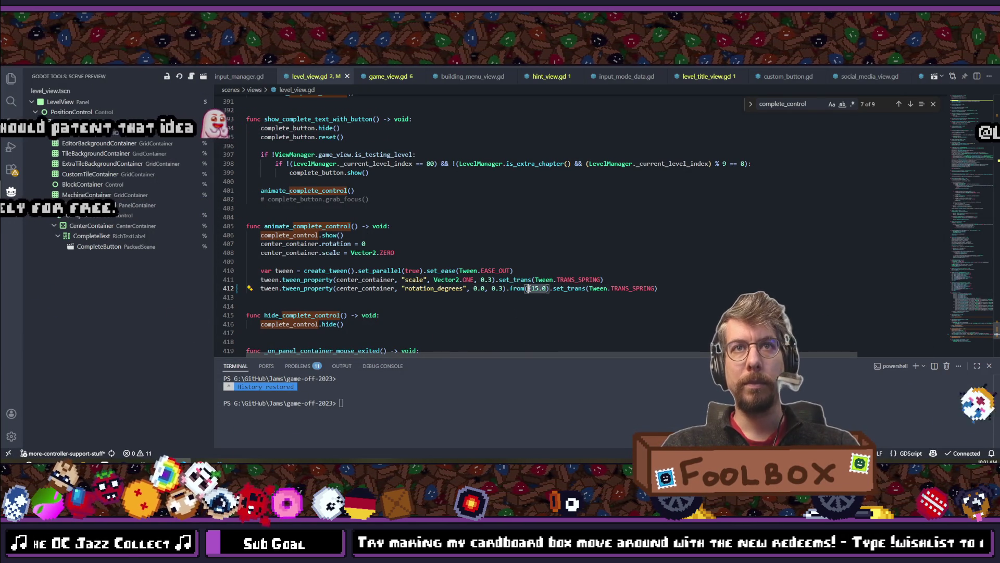
type("-5")
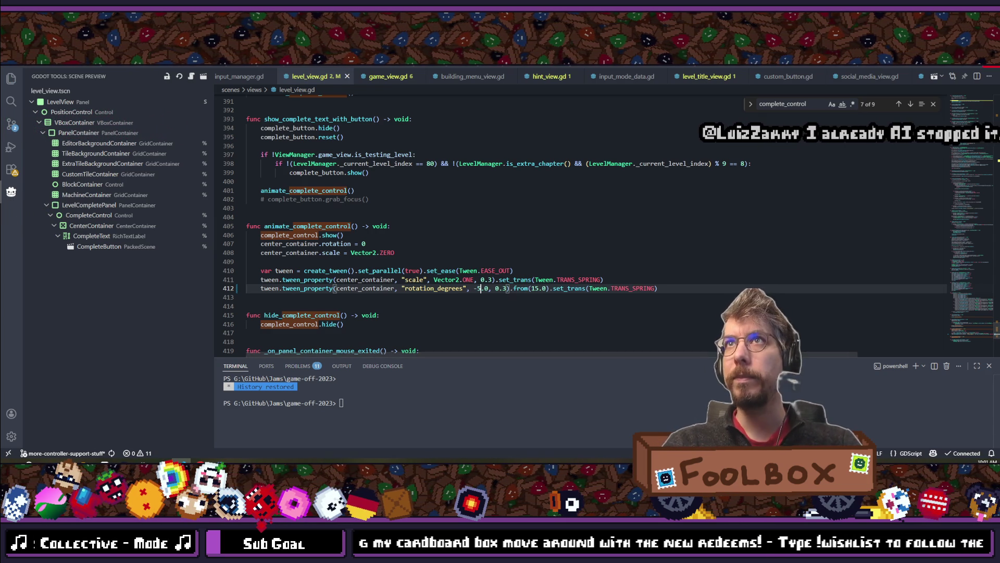
key("alt+Tab")
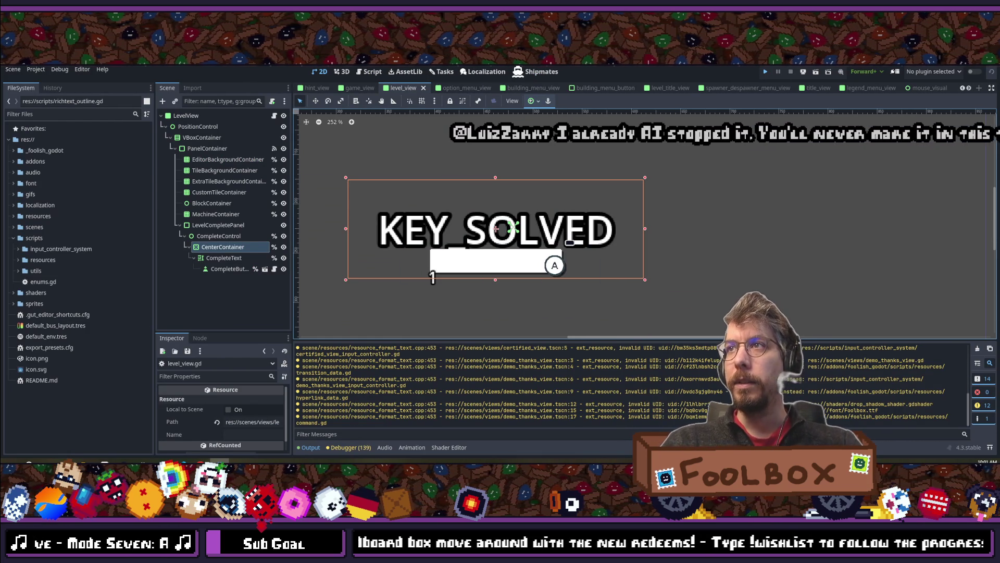
Rerun the game with F5 and go from the title menu to level select.
key("F5")
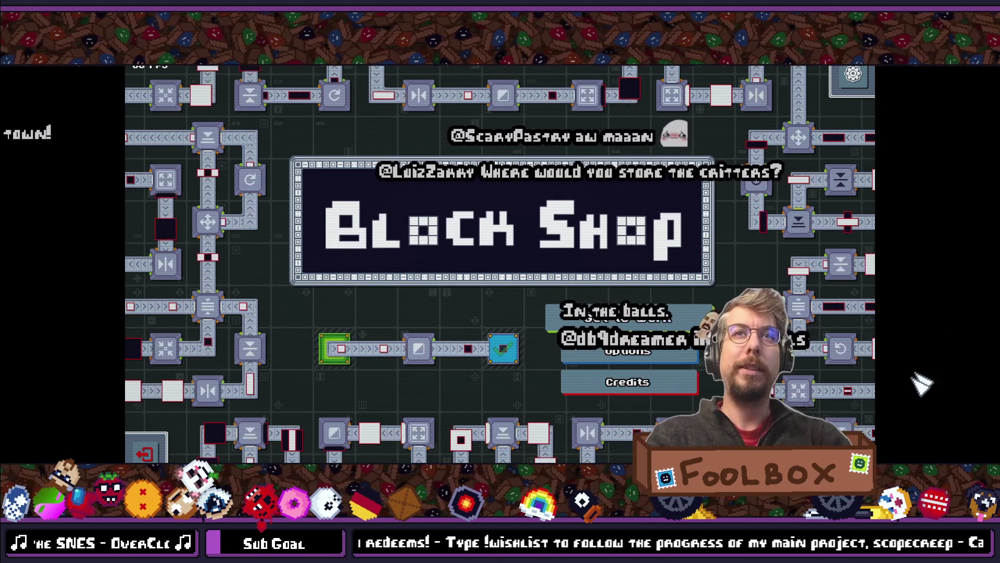
left_click(627, 318)
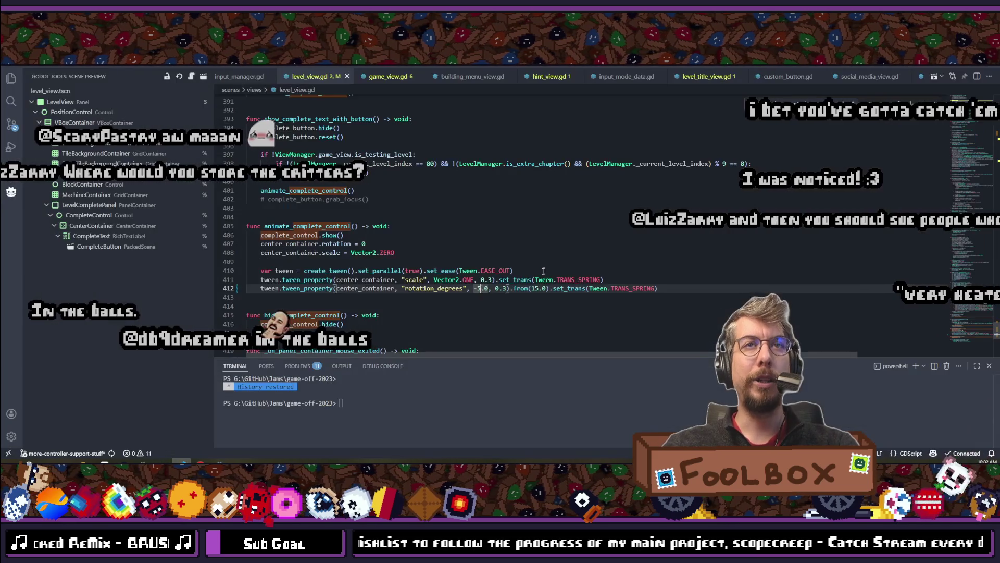
Change the tween's end rotation to 0.0 and save level_view.gd.
type("0")
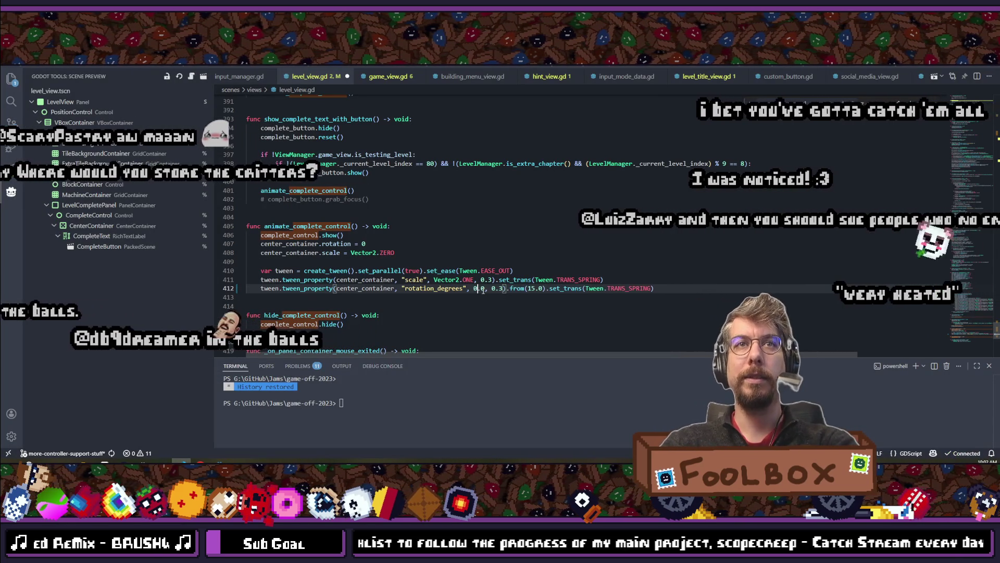
key("Down")
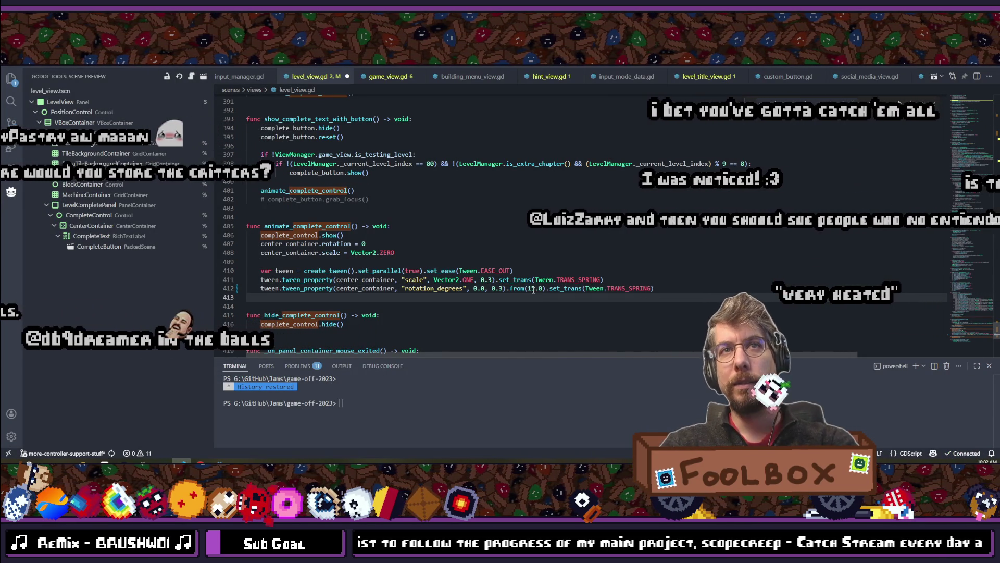
double_click(534, 290)
key("ctrl+s")
Relaunch Block Shop from the Godot editor to test the change.
key("ctrl+f")
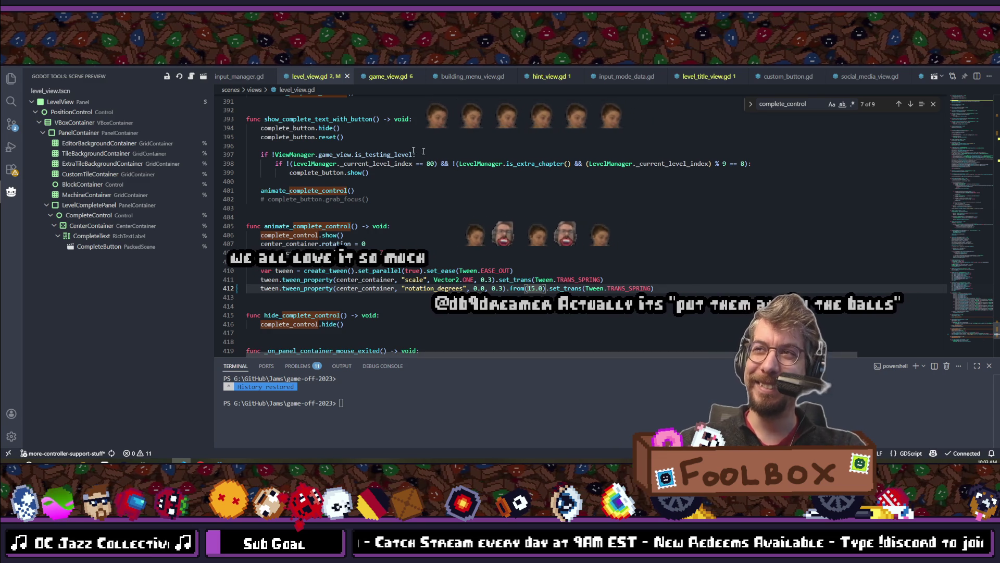
left_click(261, 253)
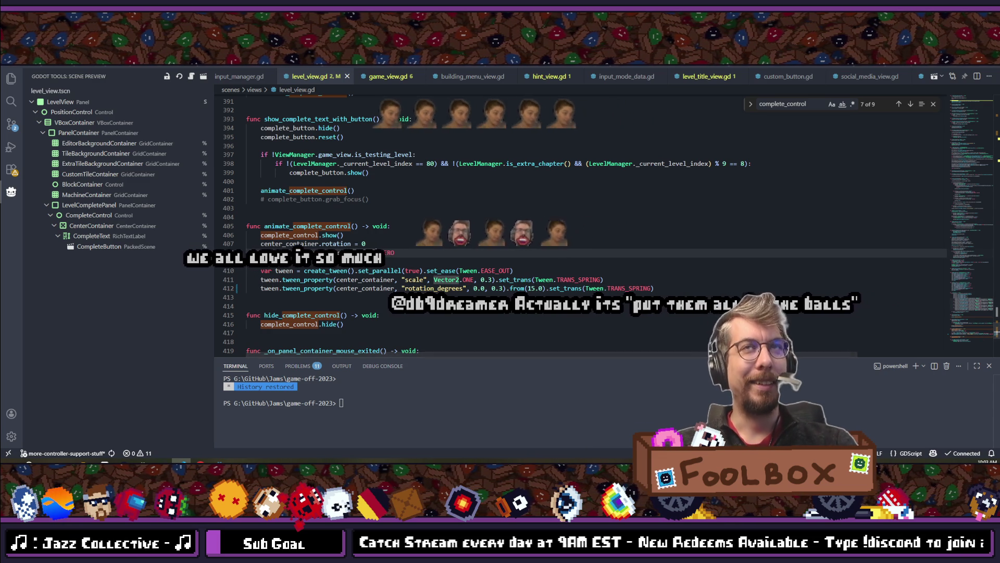
key("alt+Tab")
left_click(764, 72)
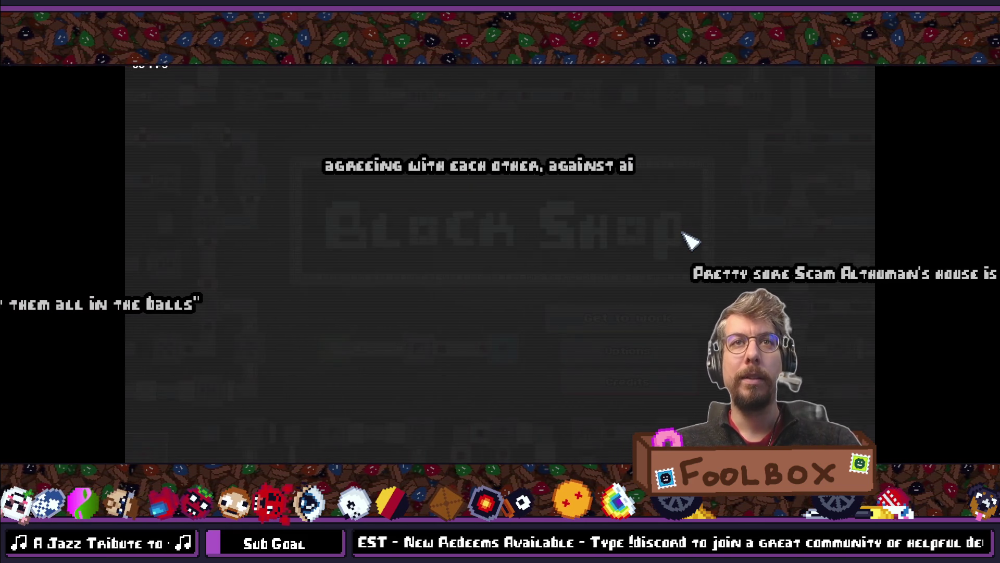
Enter level 1:1 Conveyor, place the final conveyor pieces to solve it, then close the game.
left_click(628, 318)
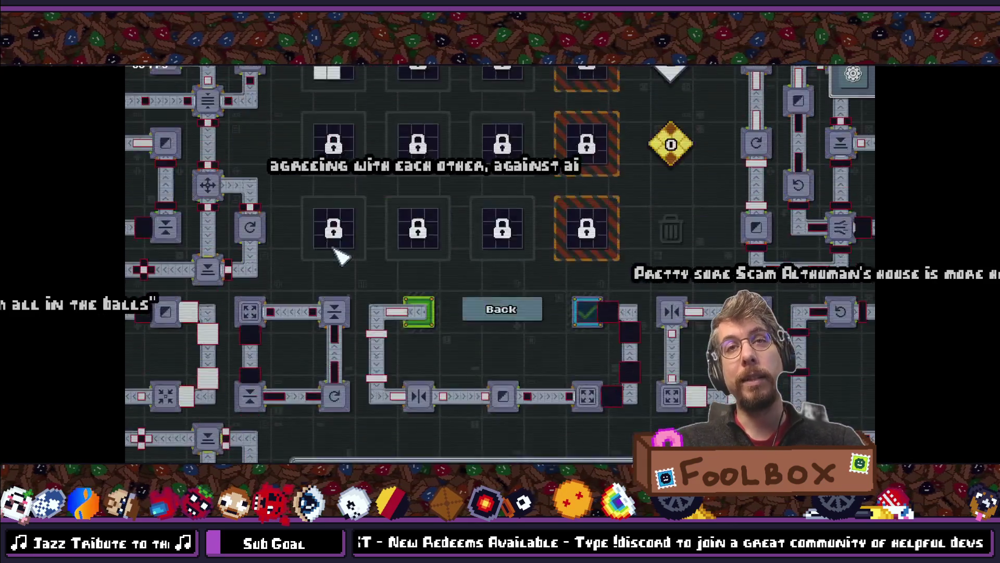
left_click(349, 192)
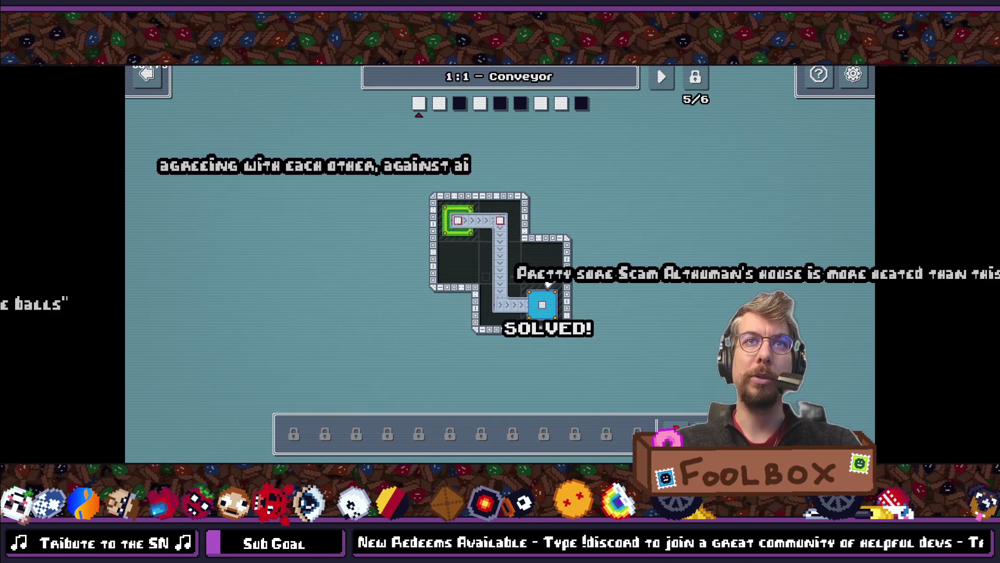
left_click(518, 308)
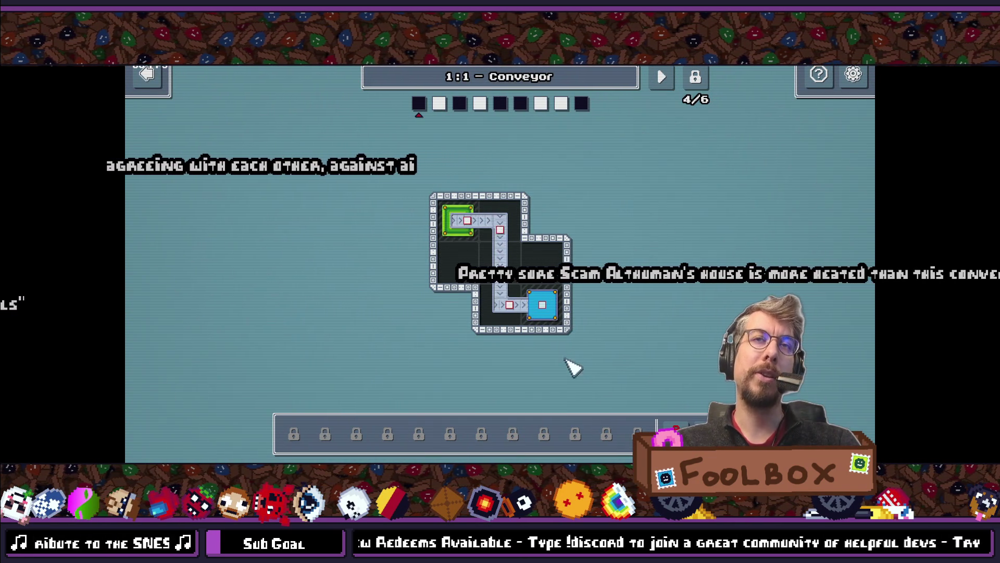
left_click(547, 307)
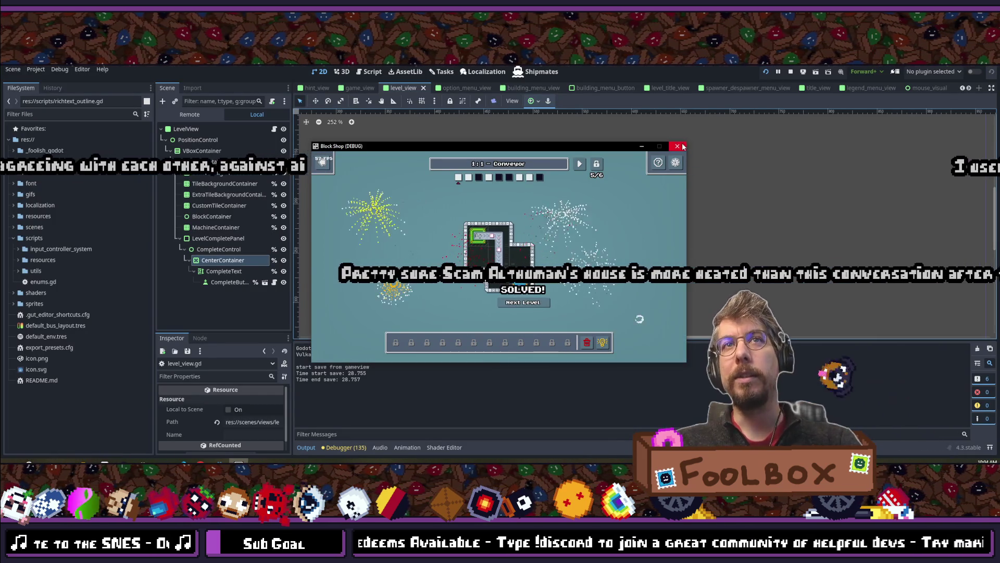
left_click(678, 147)
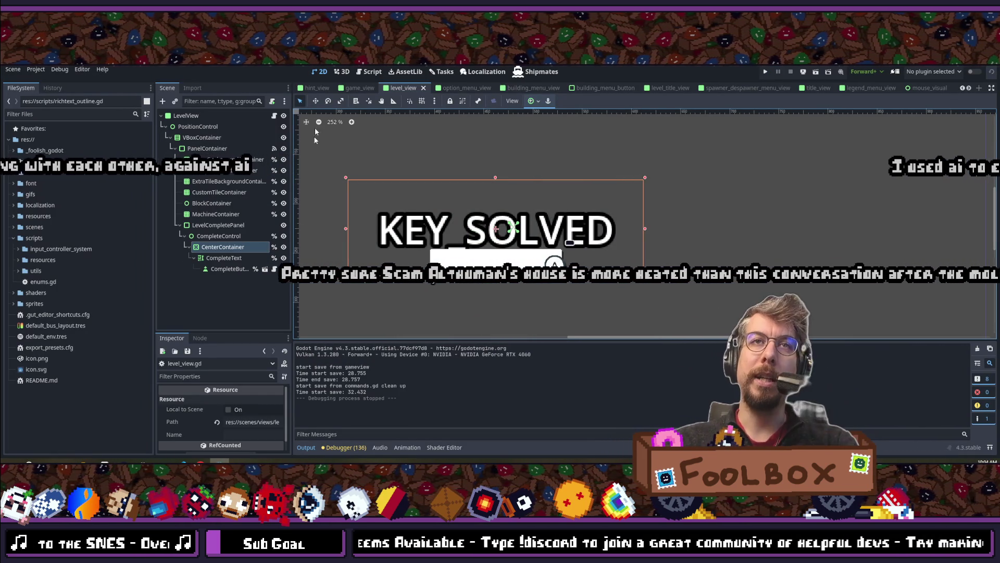
Select the CompleteText label and set its Outline Size to 12 in the Inspector.
left_click(216, 236)
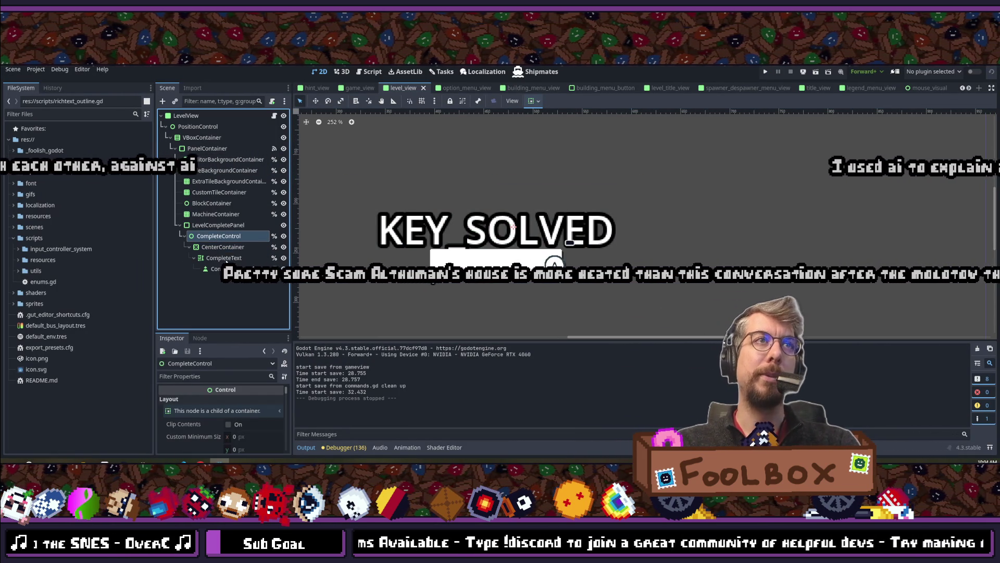
left_click(224, 258)
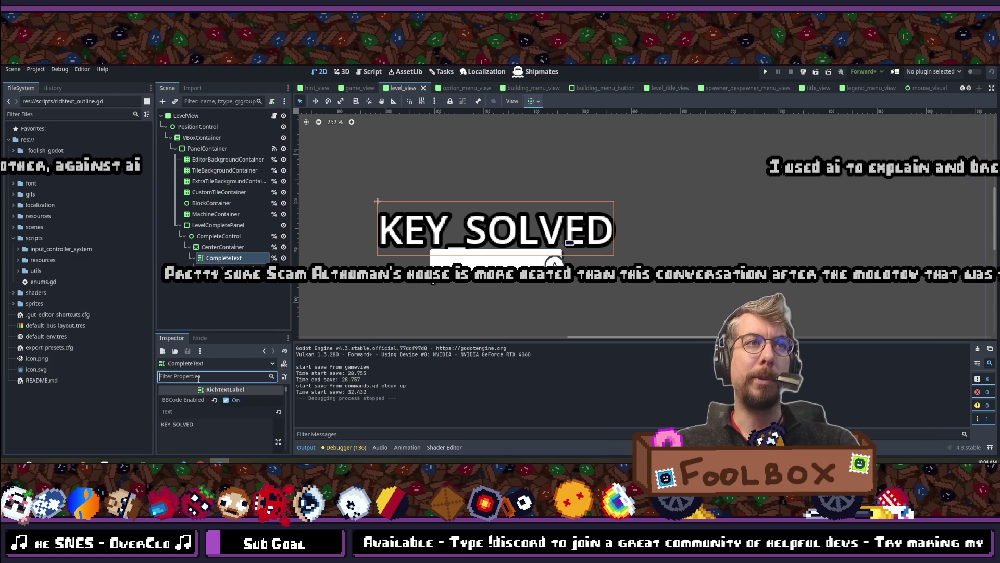
type("out")
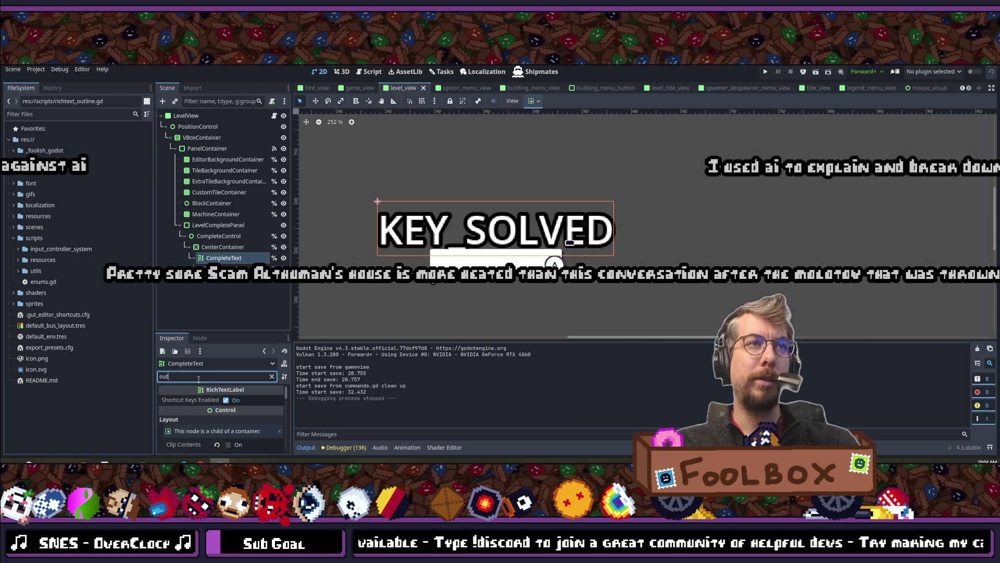
type("line")
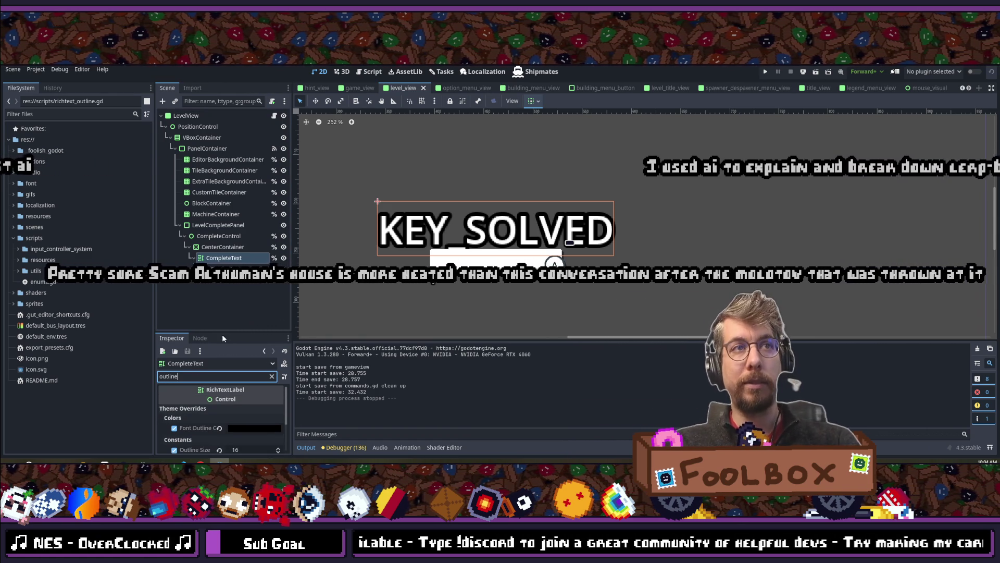
left_click_drag(222, 331, 221, 252)
left_click(258, 370)
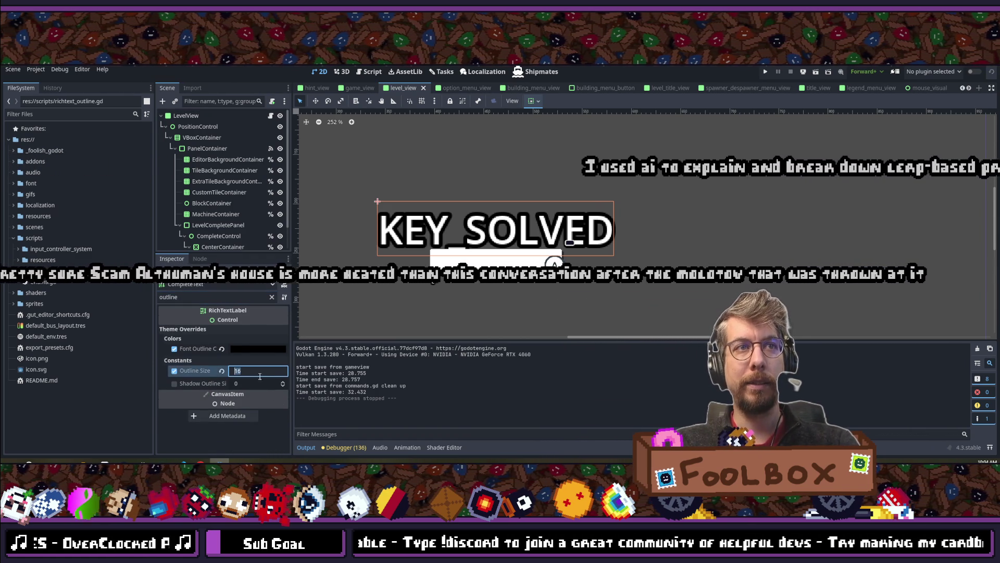
type("12")
key("Return")
Save the level_view scene and launch the game to test it.
key("ctrl+s")
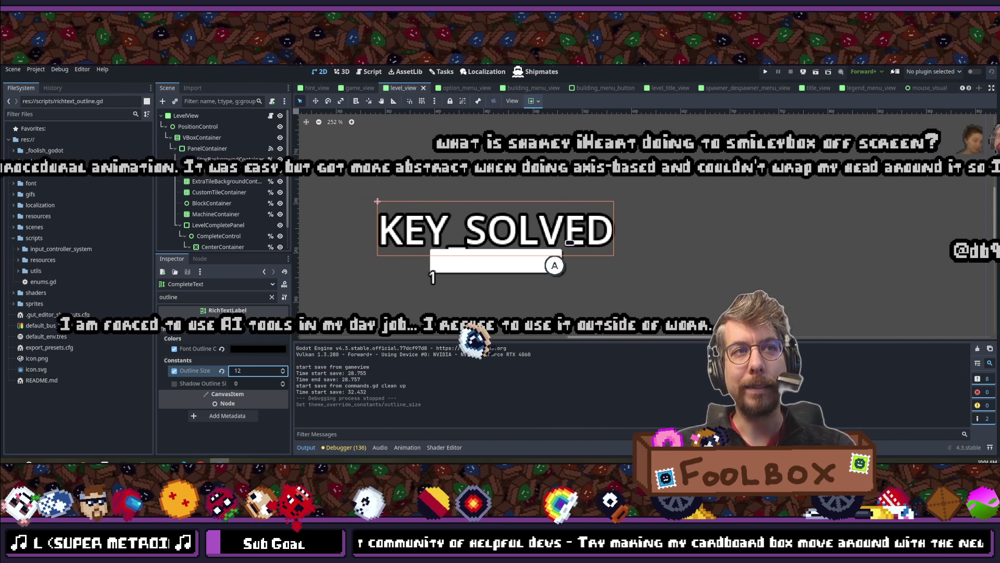
key("ctrl+s")
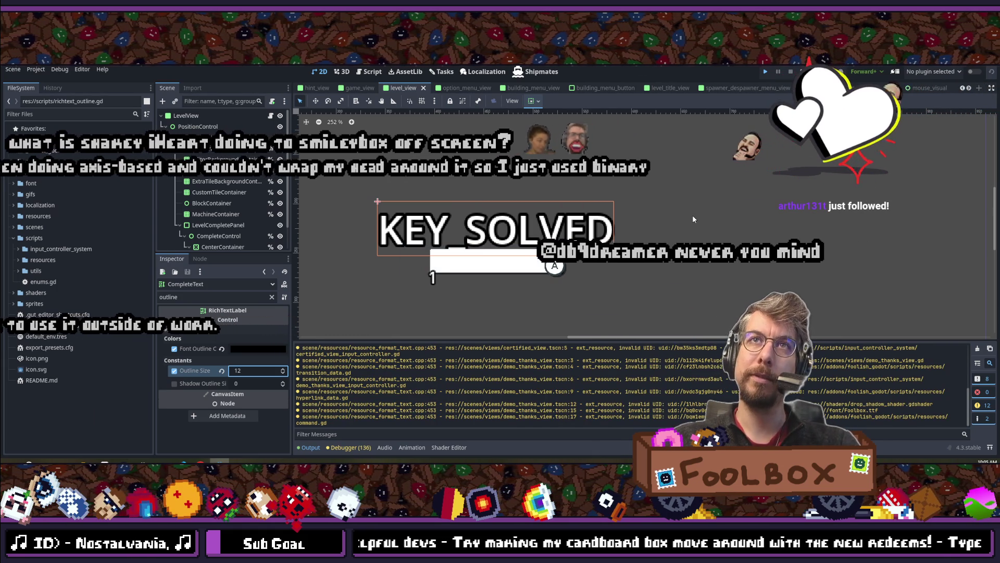
key("F5")
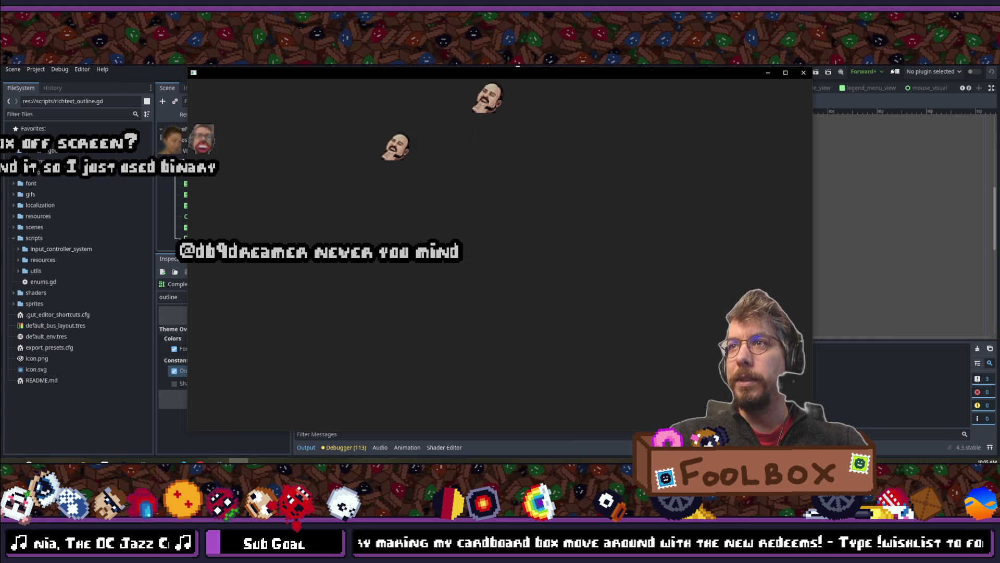
Restart the game, open level 1:1 and continue to the next level.
key("F5")
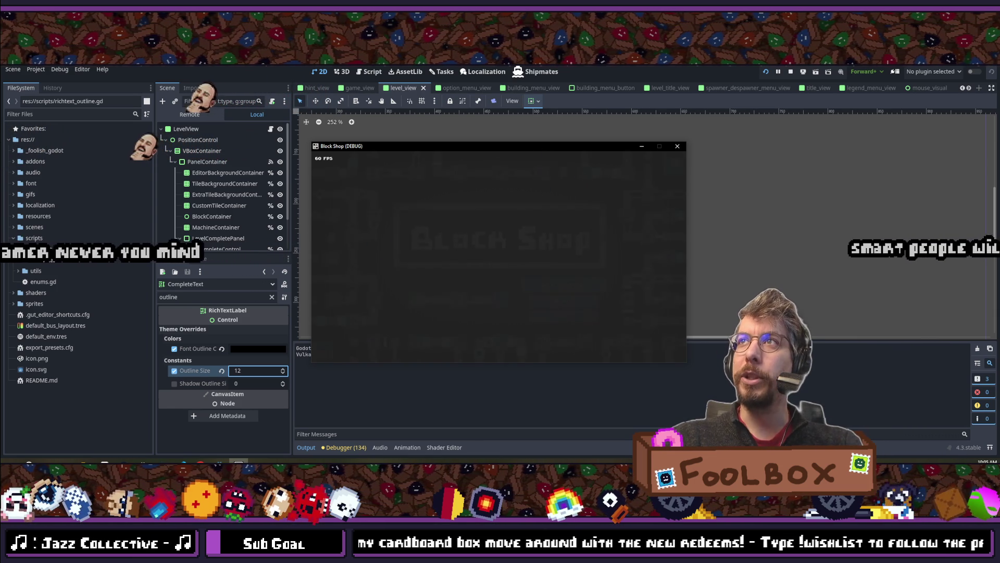
left_click(569, 283)
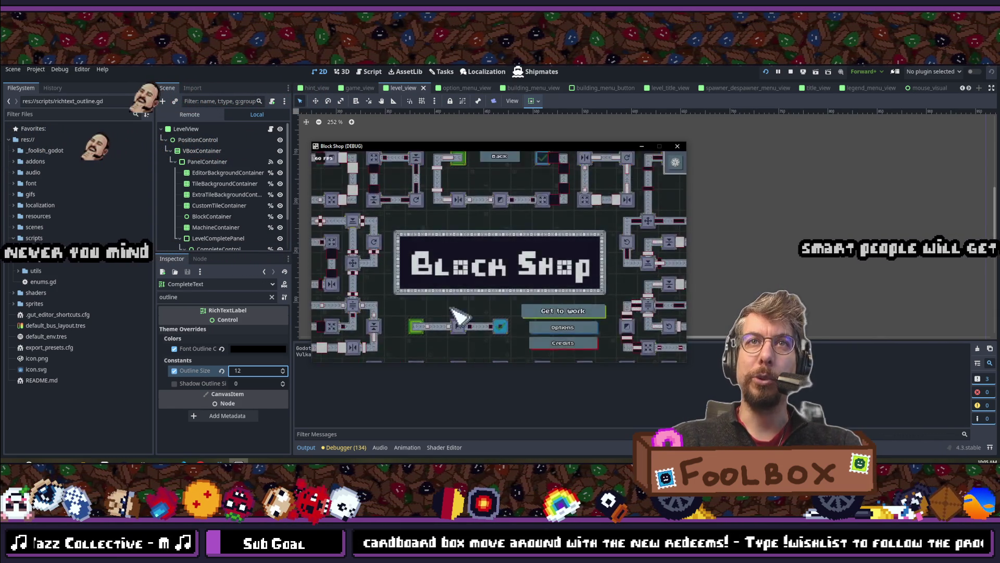
left_click(411, 214)
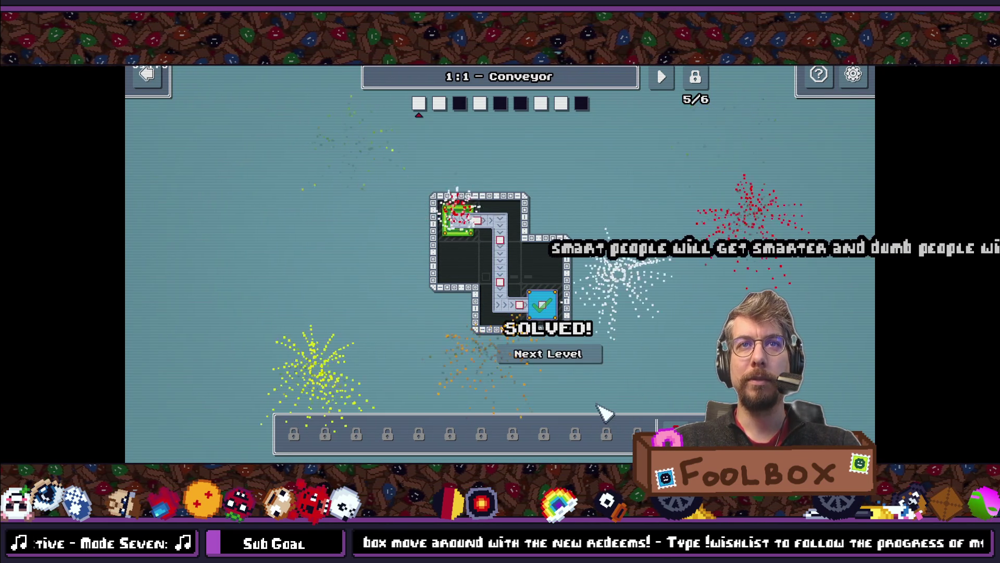
left_click(578, 353)
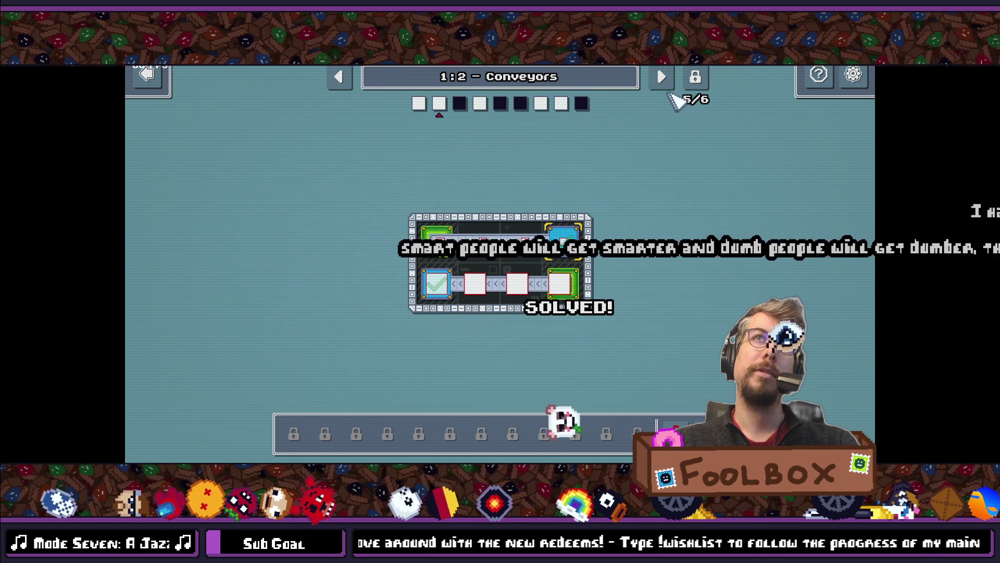
Browse ahead to level 1:7 Squish That Cat, then back to 1:4 Split Decision.
left_click(661, 77)
left_click(661, 77)
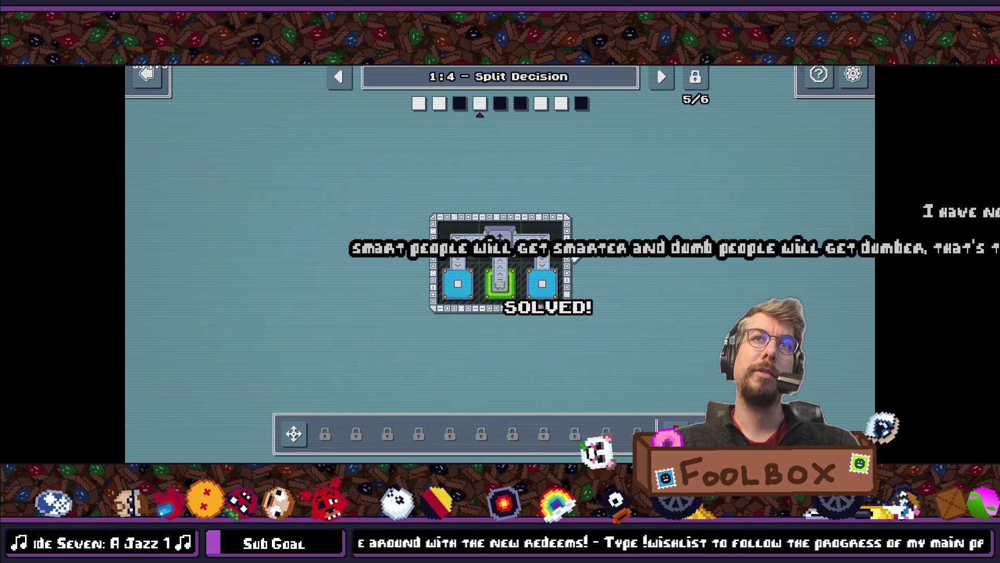
left_click(661, 77)
left_click(661, 77)
left_click(661, 77)
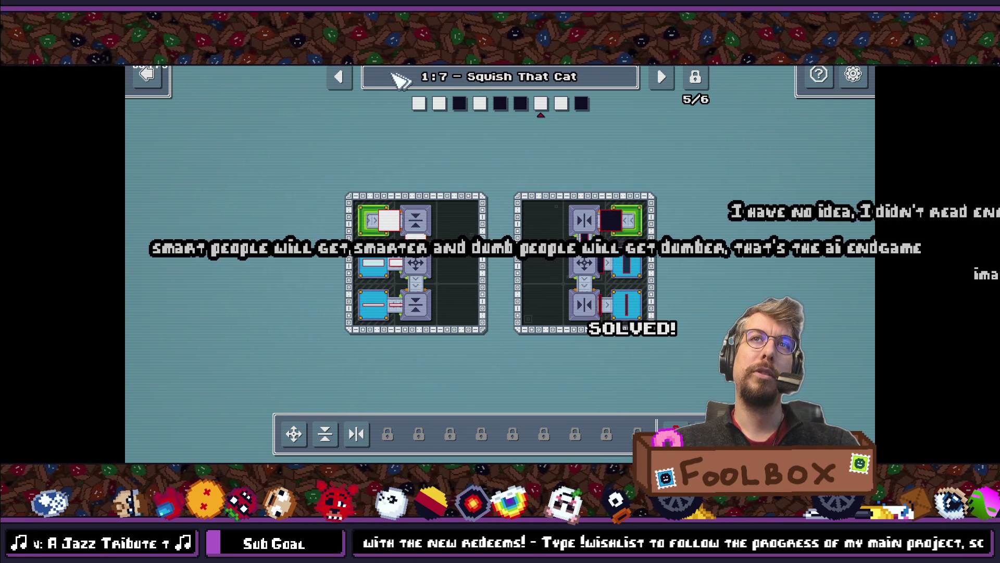
left_click(339, 76)
left_click(340, 77)
left_click(340, 77)
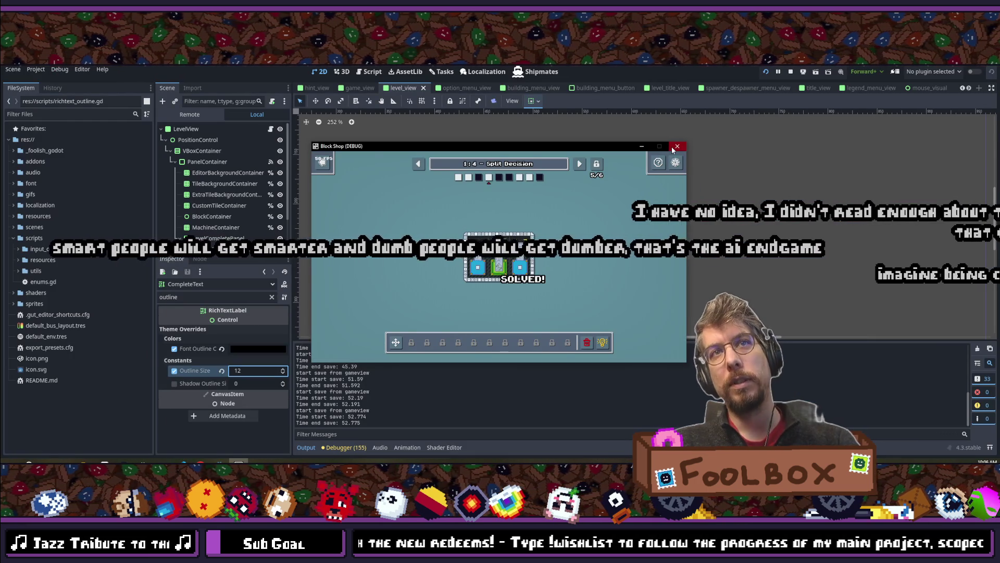
Stop the game and move the 'Make Solved and Next Level button not rotated' card to Done.
key("F8")
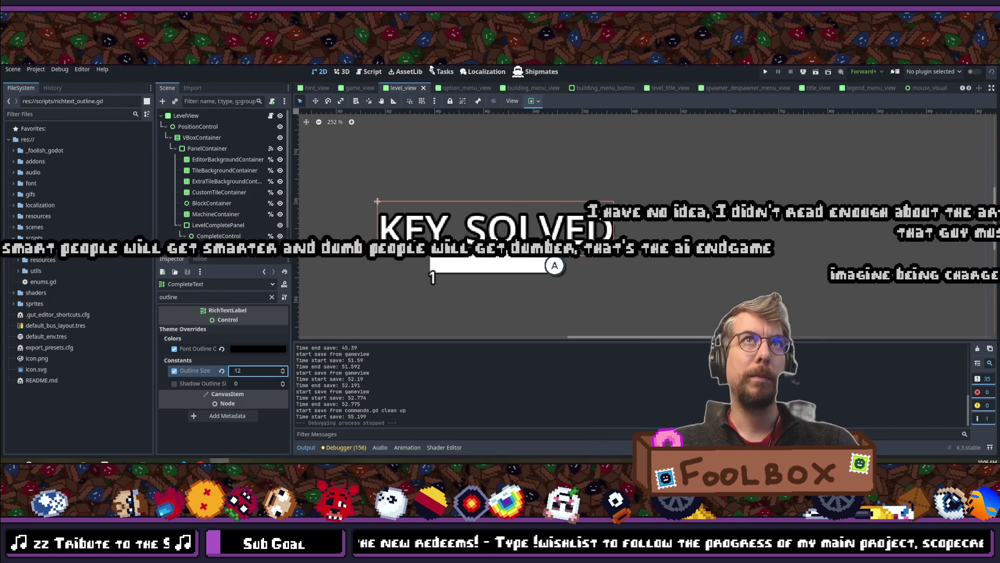
left_click(442, 71)
left_click(558, 138)
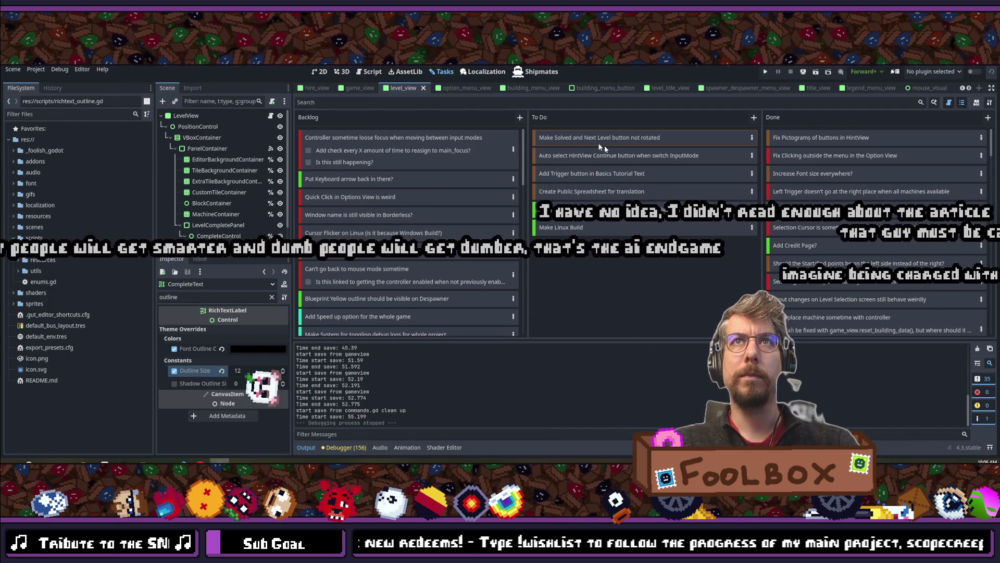
left_click_drag(870, 170, 870, 170)
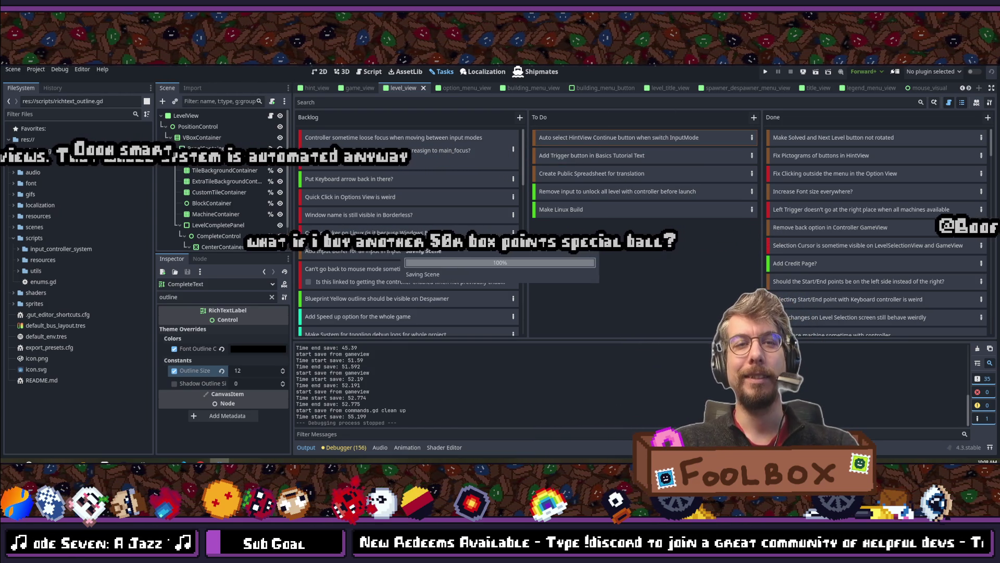
key("shift+alt+o")
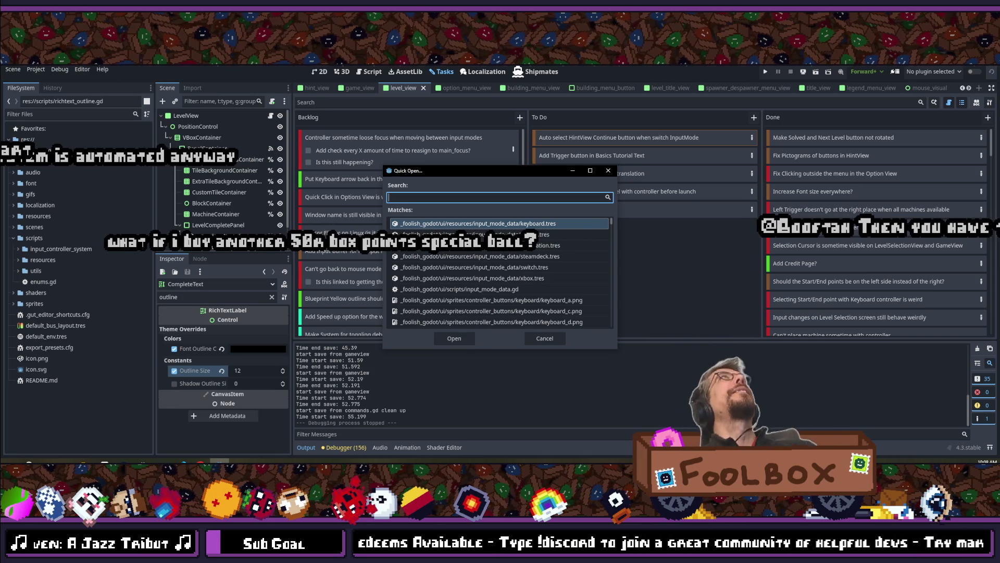
Open the hint_view.tscn scene via Quick Open.
type("hint_view")
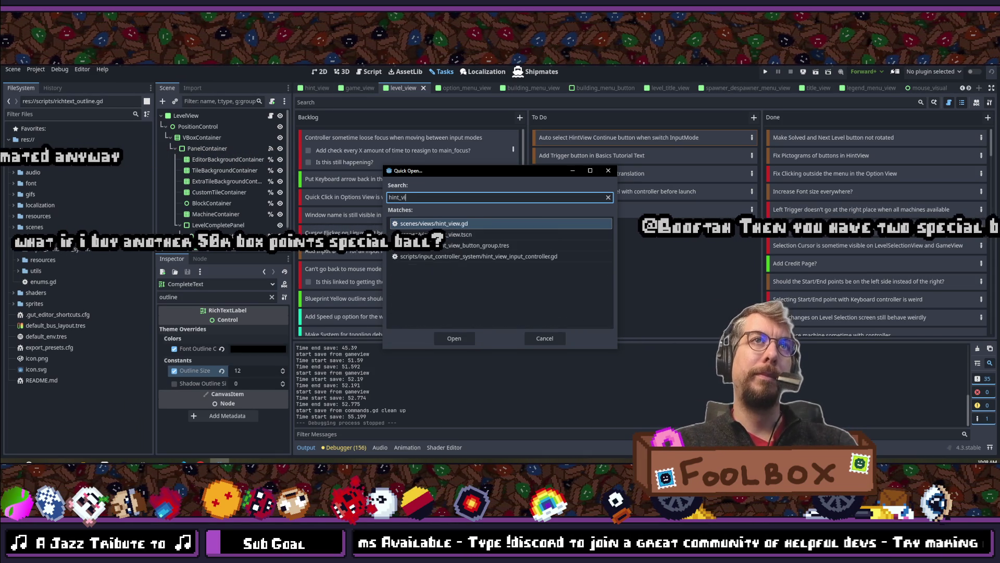
key("Down")
key("Return")
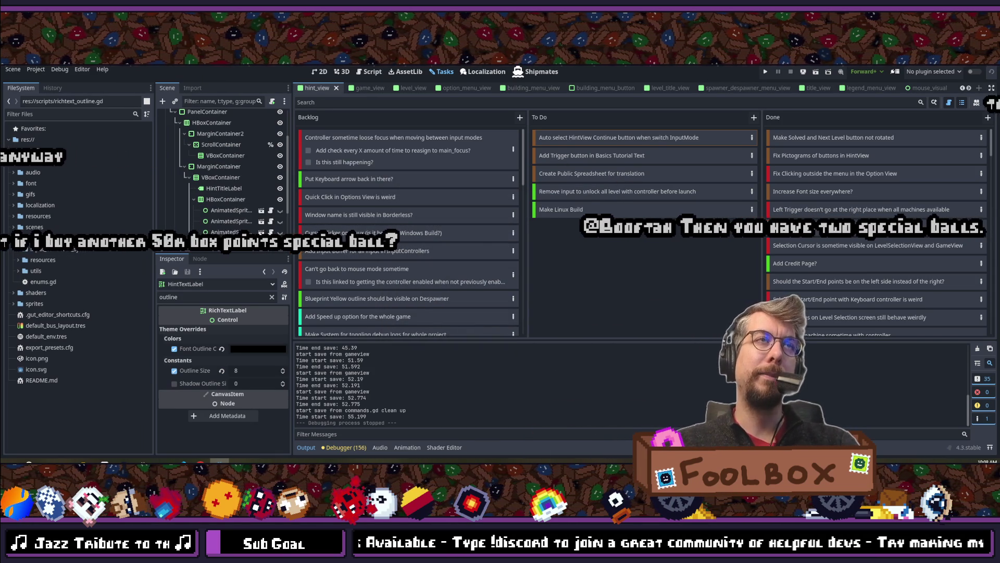
Open the hint_view.gd script via Quick Open.
key("alt+shift+o")
type("hint_view")
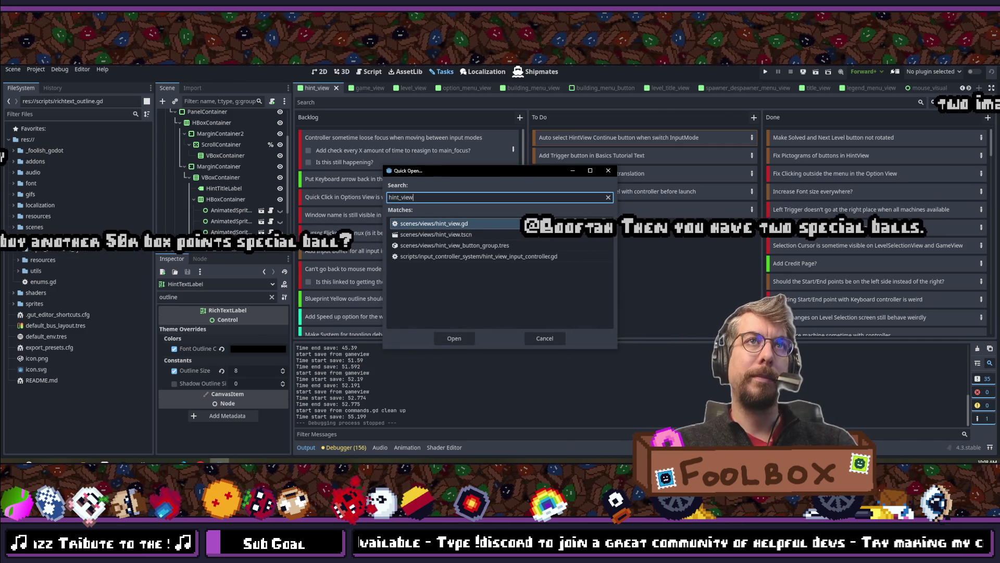
key("Return")
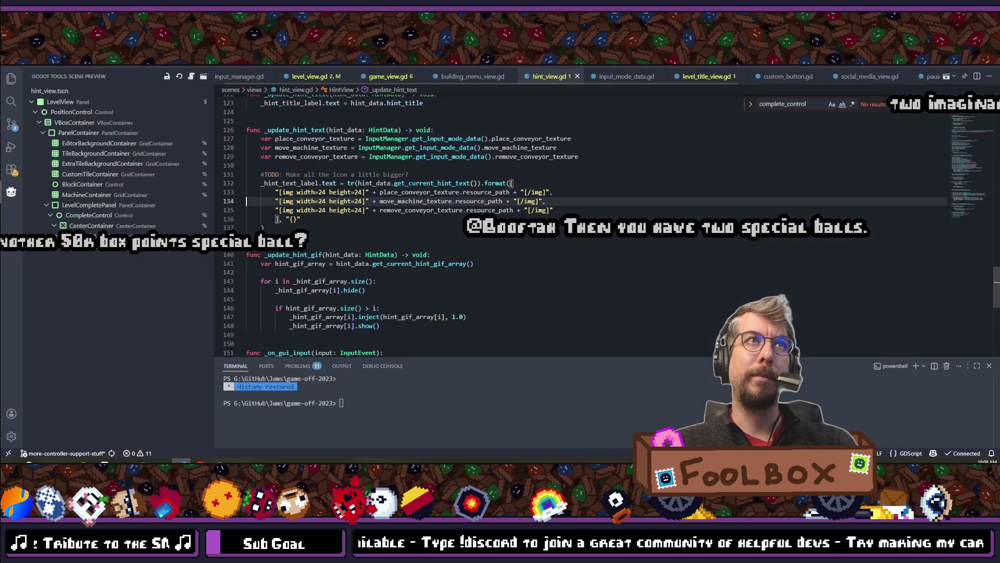
Scroll hint_view.gd up to the _ready function around lines 19–47.
scroll(521, 224, "up", 15)
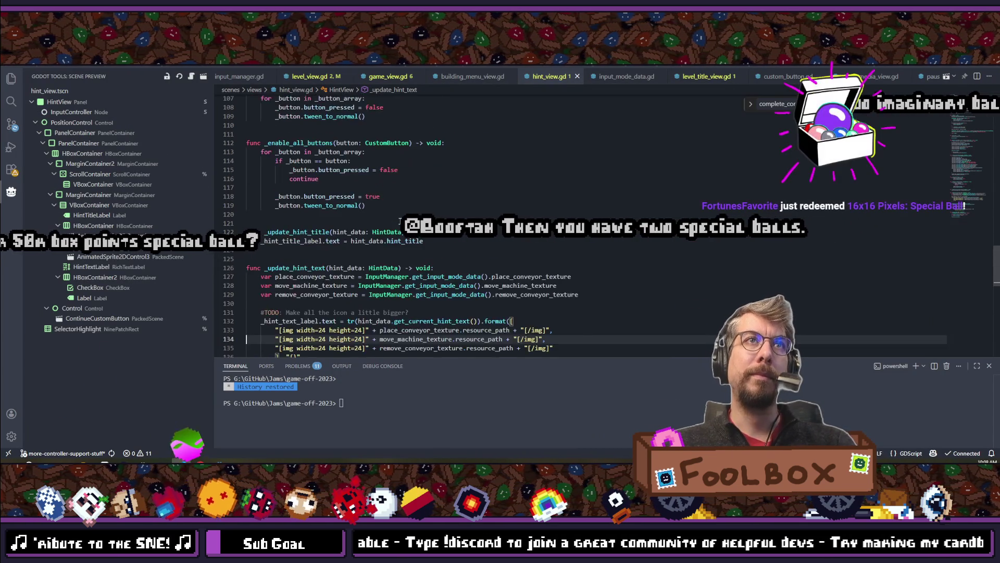
scroll(521, 224, "up", 20)
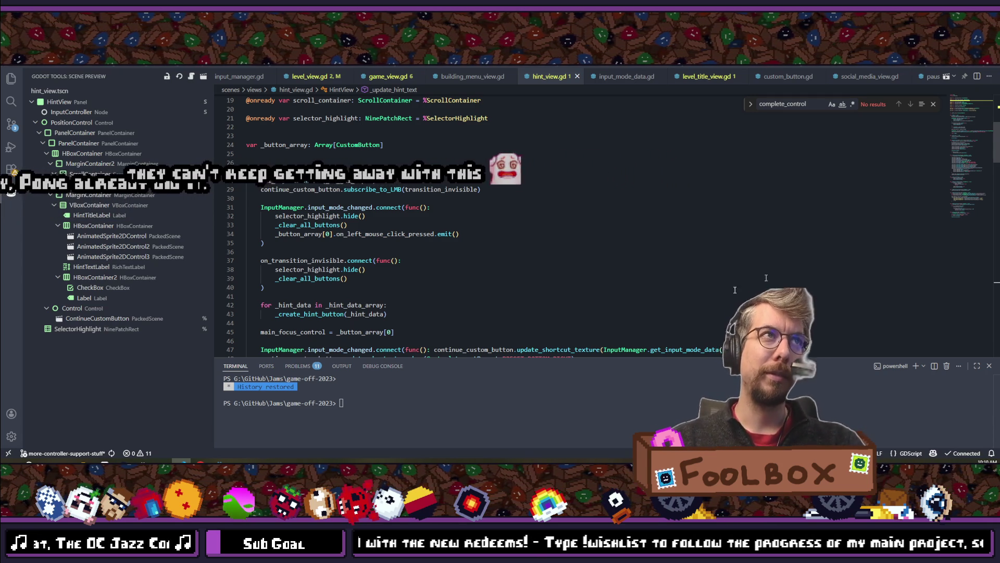
Review the _ready code where hint buttons are created and main_focus_control is set to _button_array[0].
scroll(397, 227, "down", 3)
left_click(397, 227)
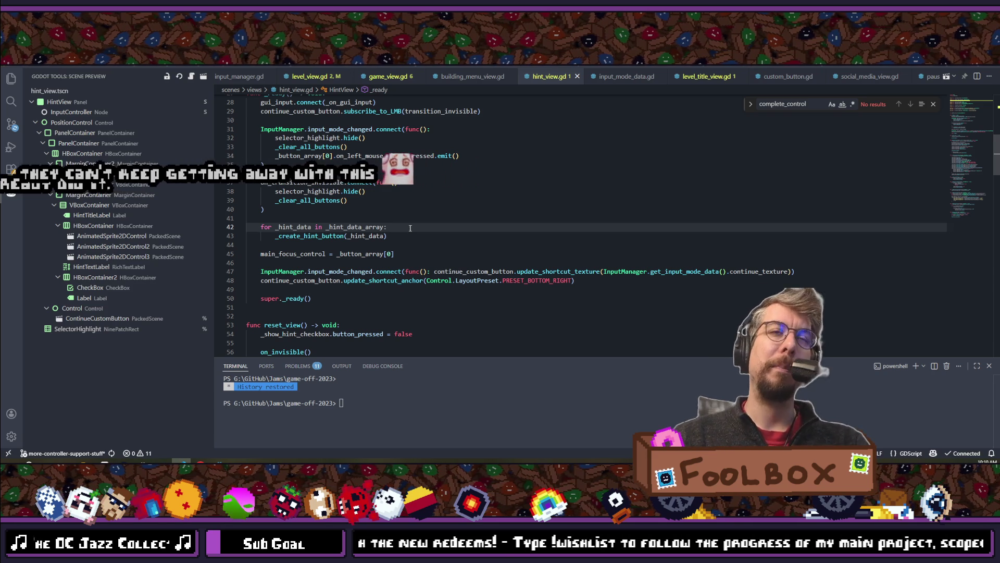
scroll(410, 228, "down", 3)
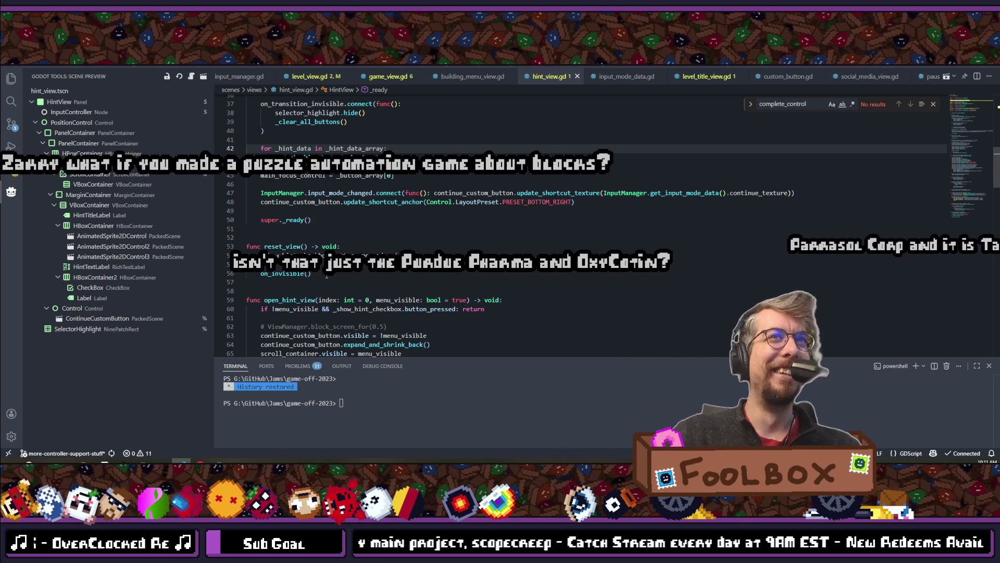
scroll(327, 275, "down", 5)
scroll(326, 275, "down", 4)
scroll(326, 275, "up", 13)
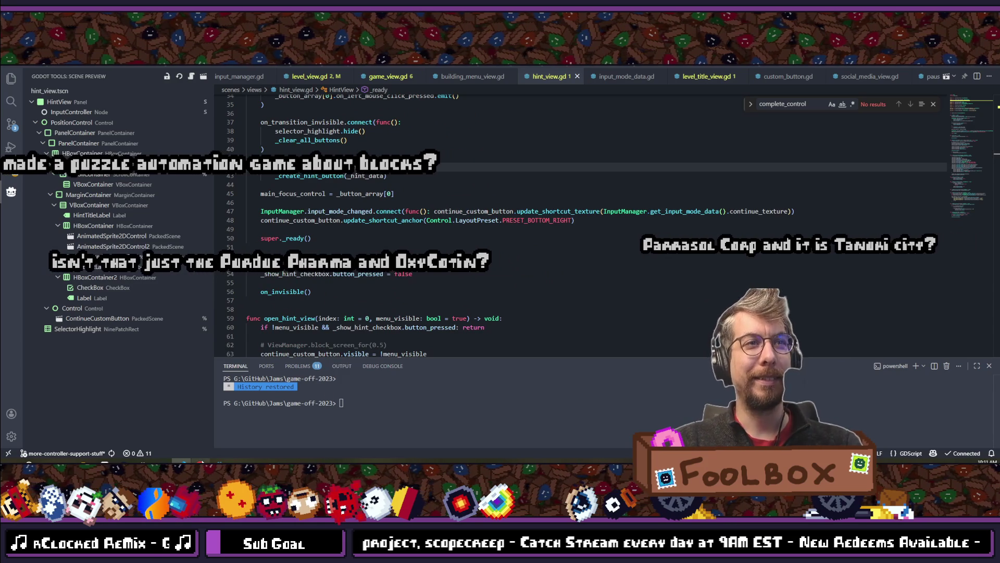
Glance at the Godot Tasks board, then return to hint_view.gd in VS Code.
mouse_move(201, 461)
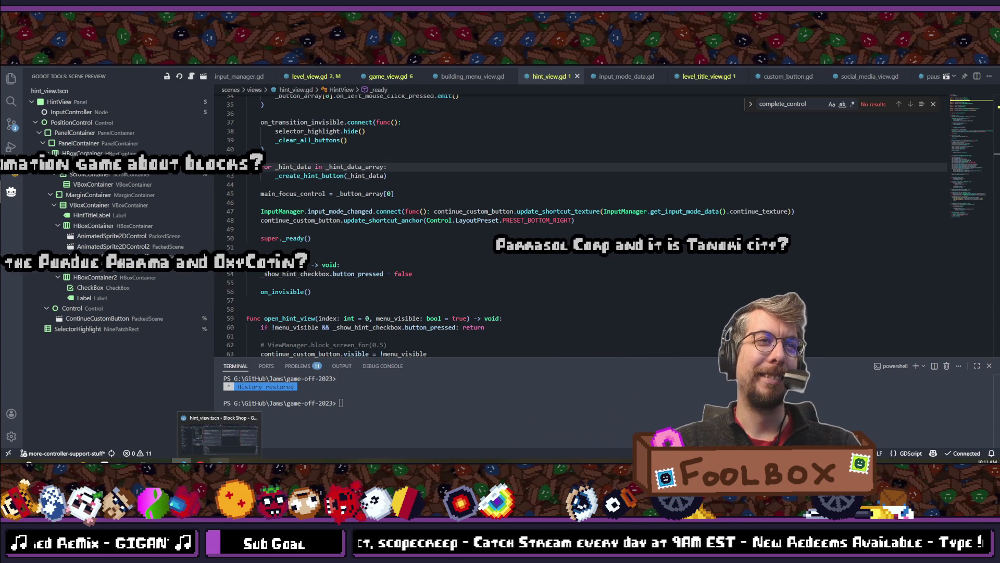
left_click(219, 435)
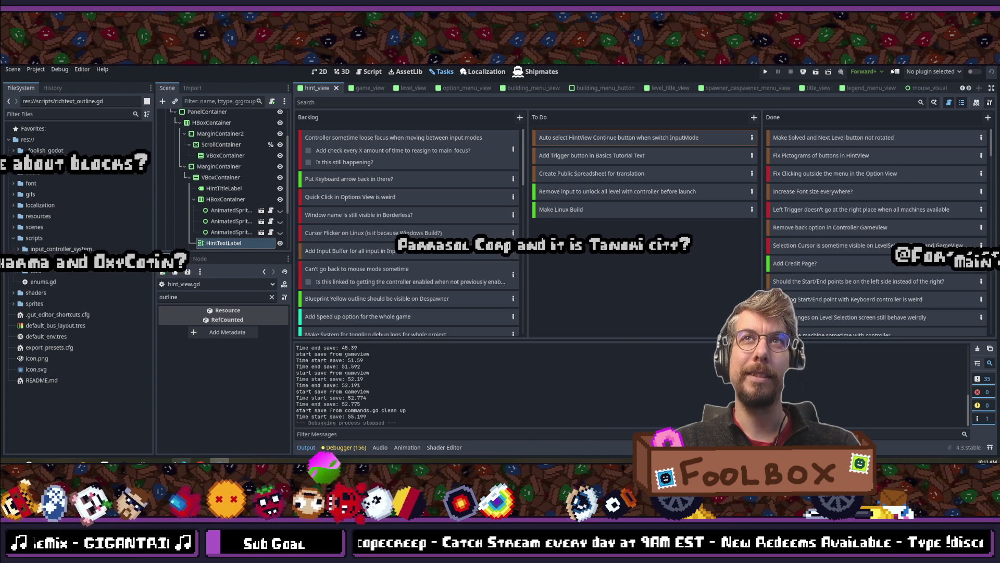
key("alt+Tab")
Below the main_focus_control line, add an InputManager.input_mode_changed.connect(func(): handler.
scroll(414, 212, "up", 1)
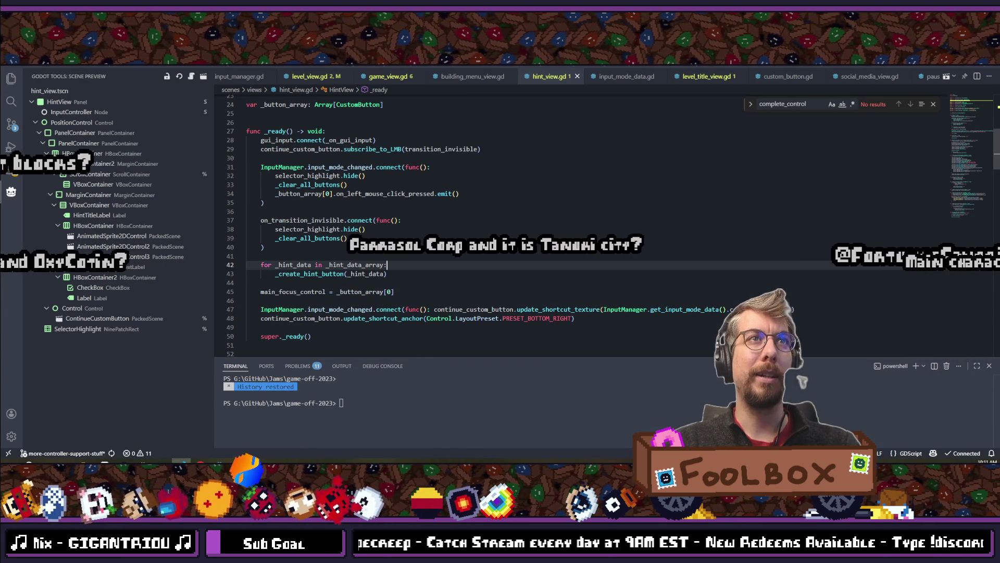
left_click(359, 286)
left_click(437, 292)
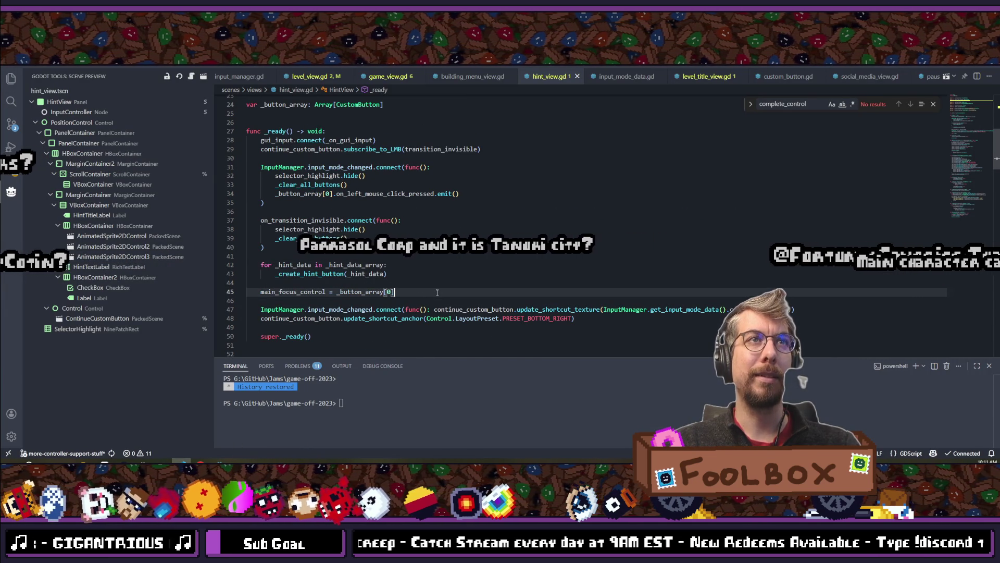
key("Return")
key("Return")
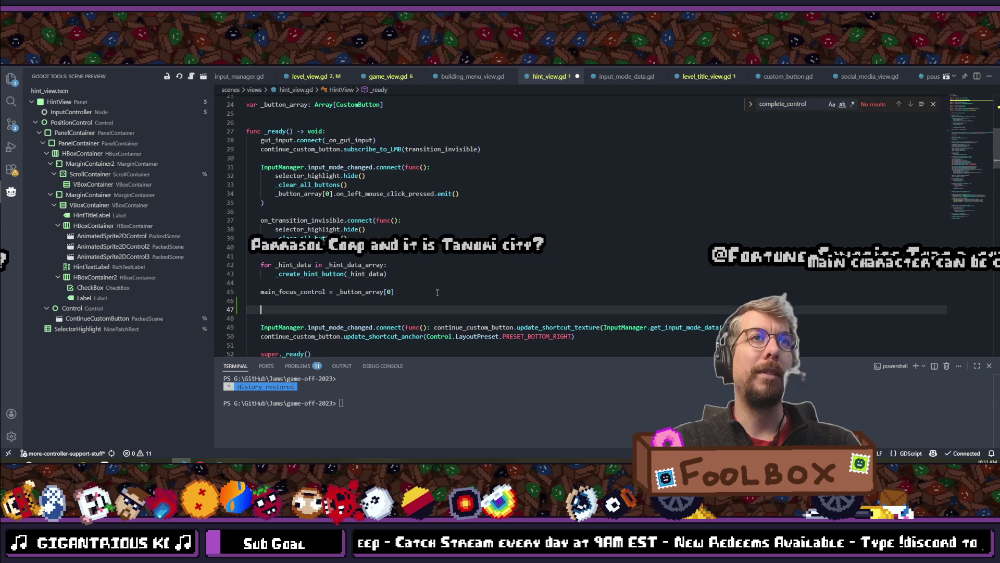
type("Input")
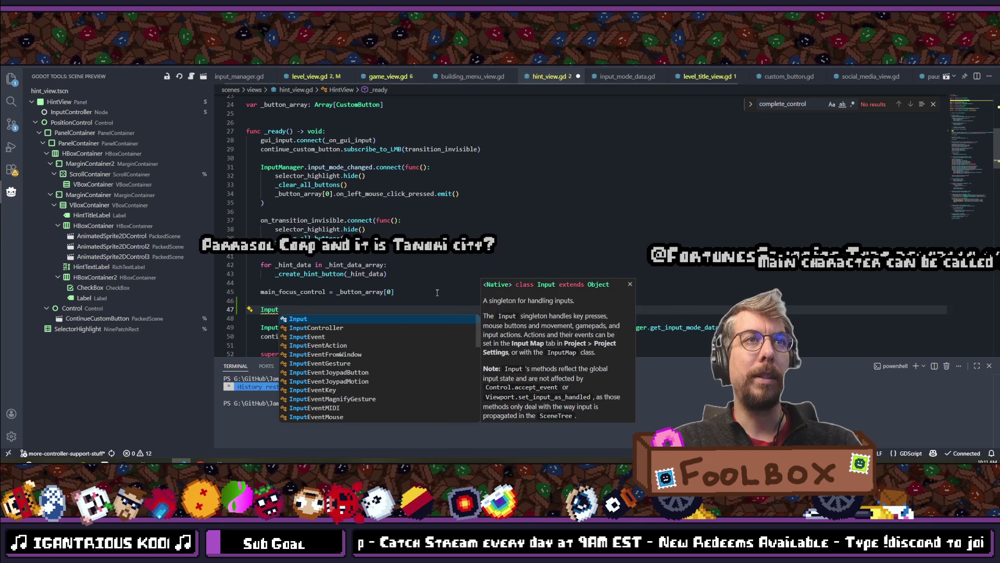
type("Manager.inpu")
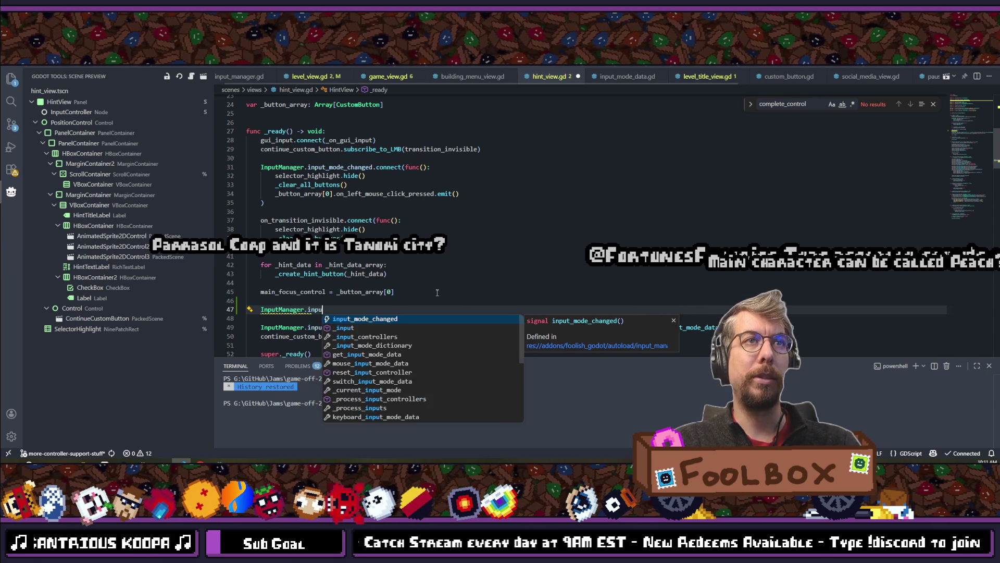
key("Tab")
type(".conne")
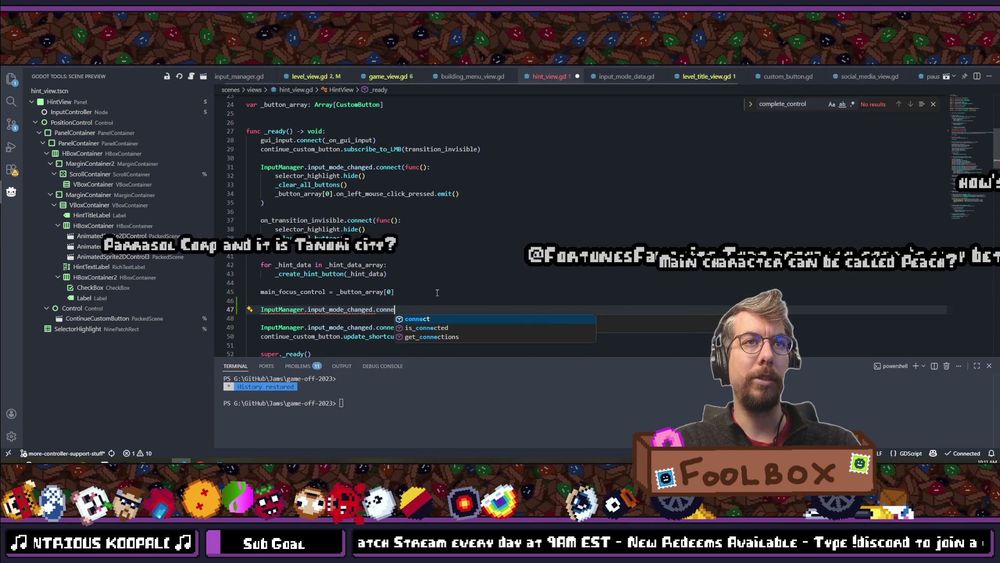
type("ct(func")
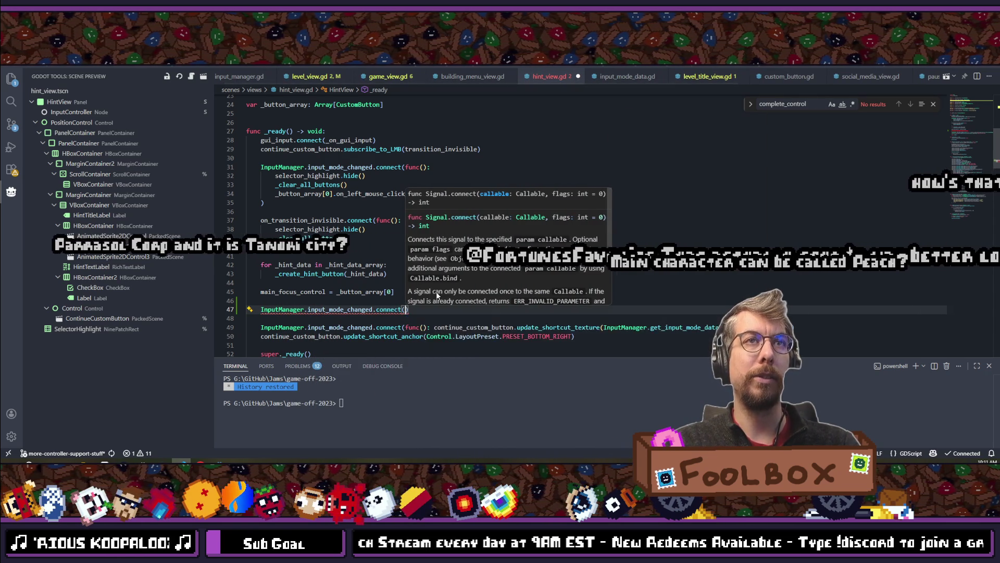
type("():")
key("Return")
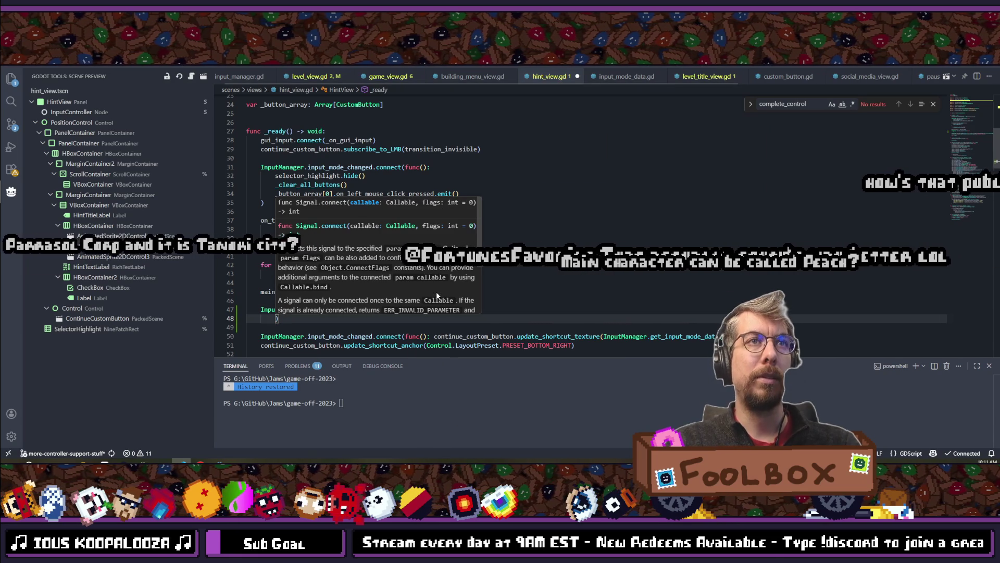
key("Return")
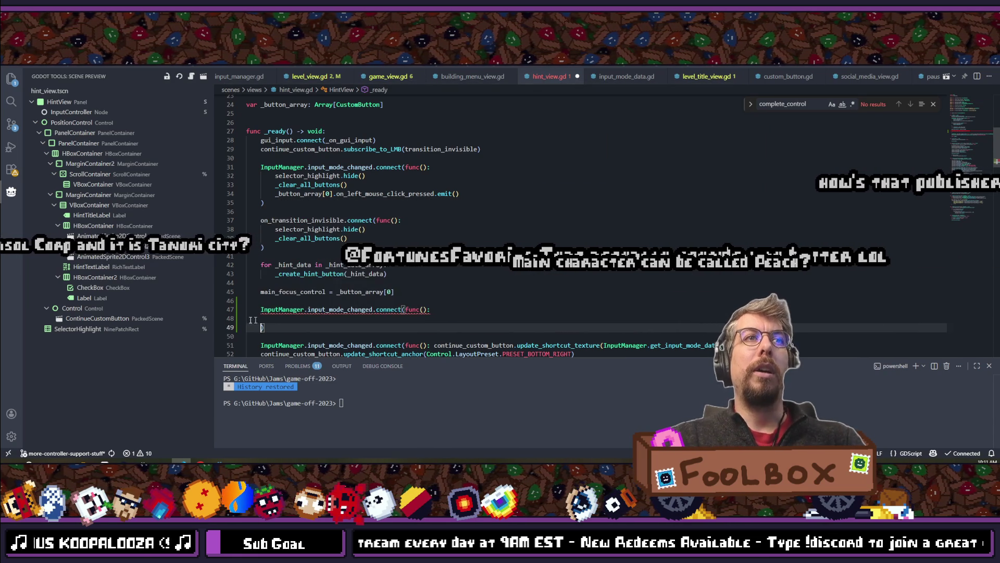
Inside the handler, add 'if InputManager.is_mouse:' and paste the main_focus_control assignment under it.
left_click(288, 319)
type("if ")
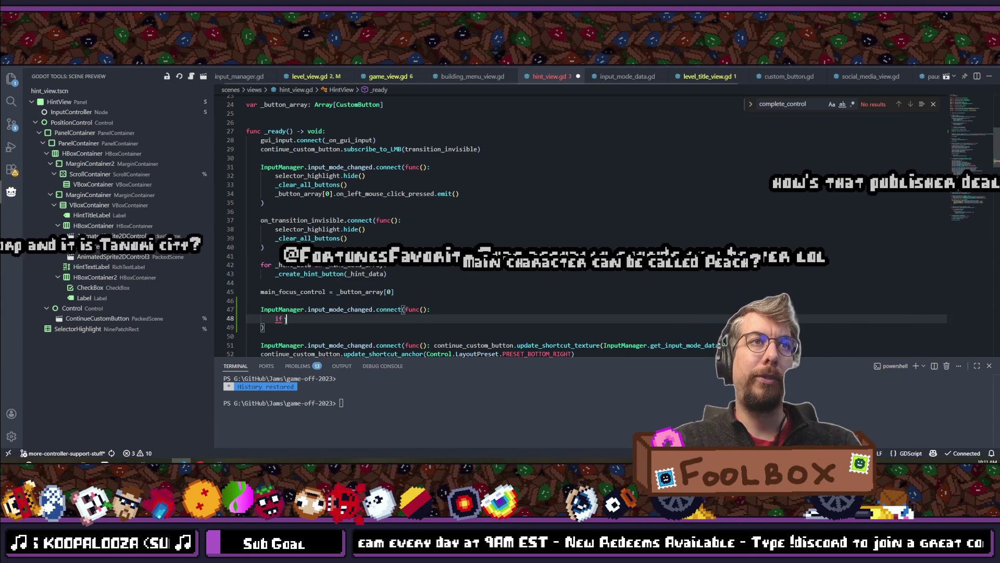
type("InputMa")
key("Tab")
type(".is_mou")
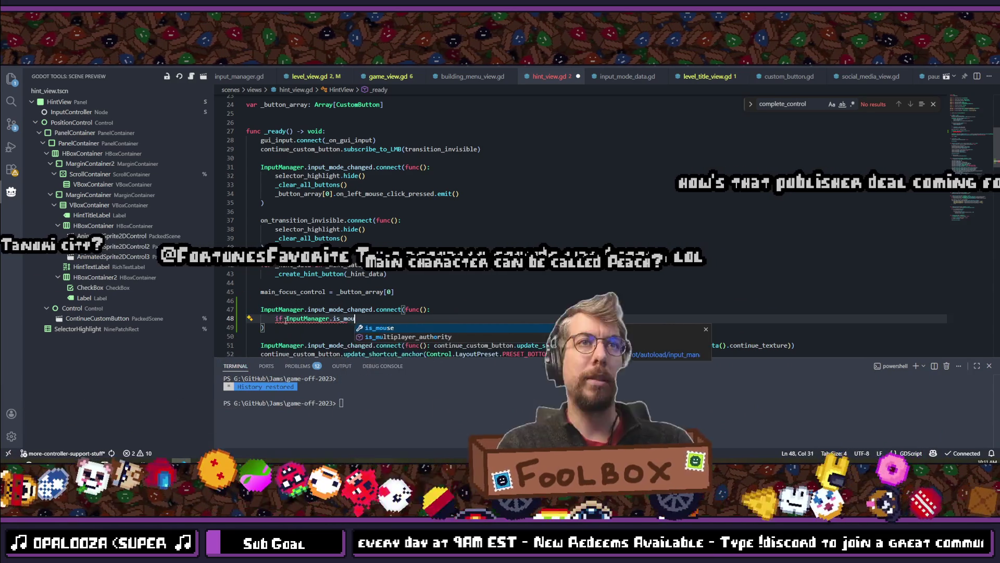
key("Tab")
type(":")
key("Return")
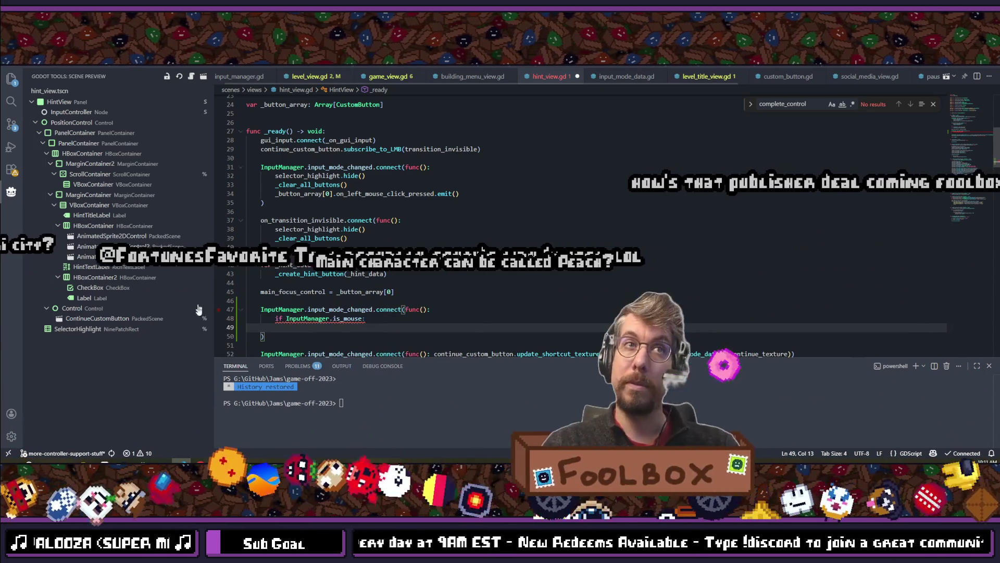
left_click_drag(261, 292, 469, 293)
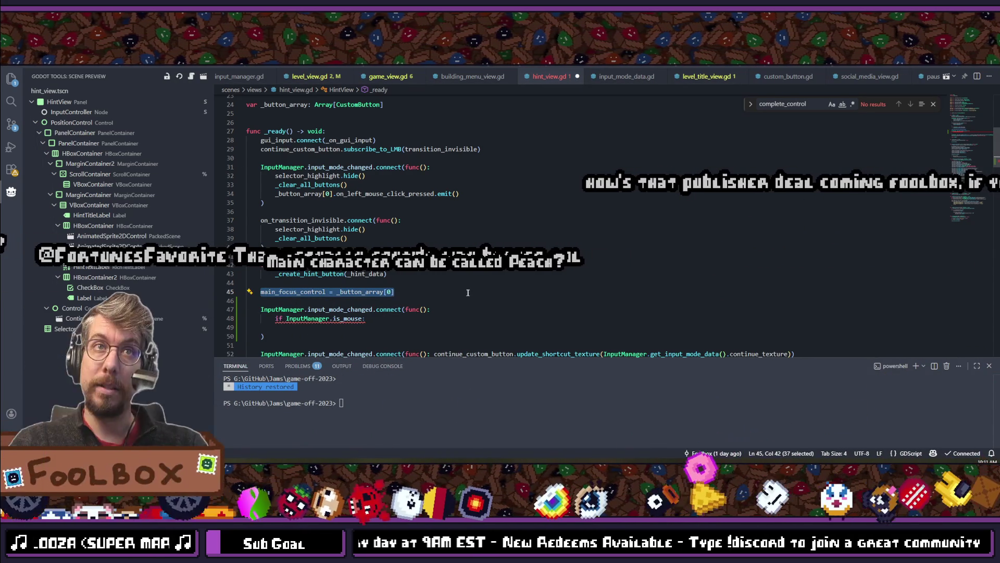
left_click(327, 328)
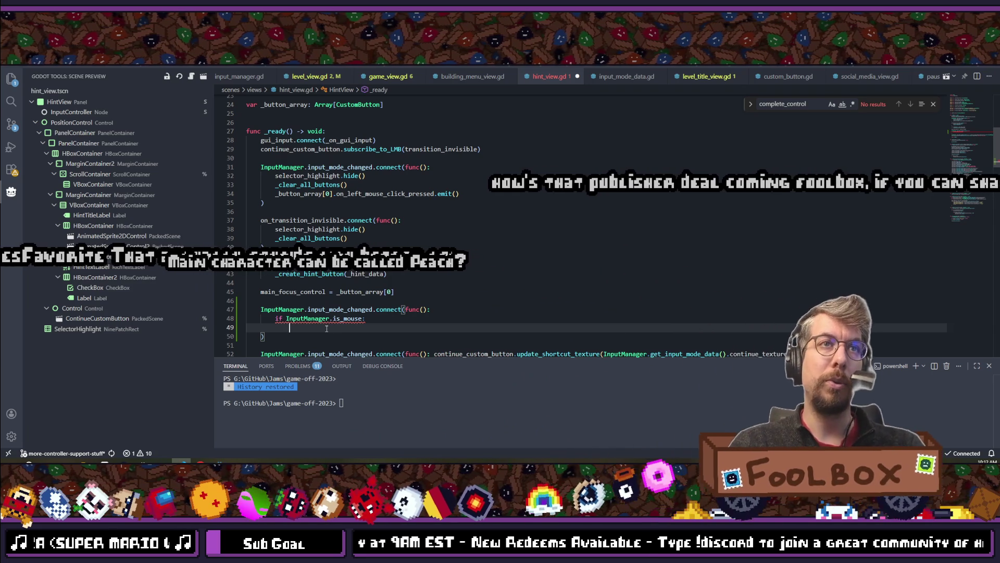
left_click_drag(260, 292, 436, 291)
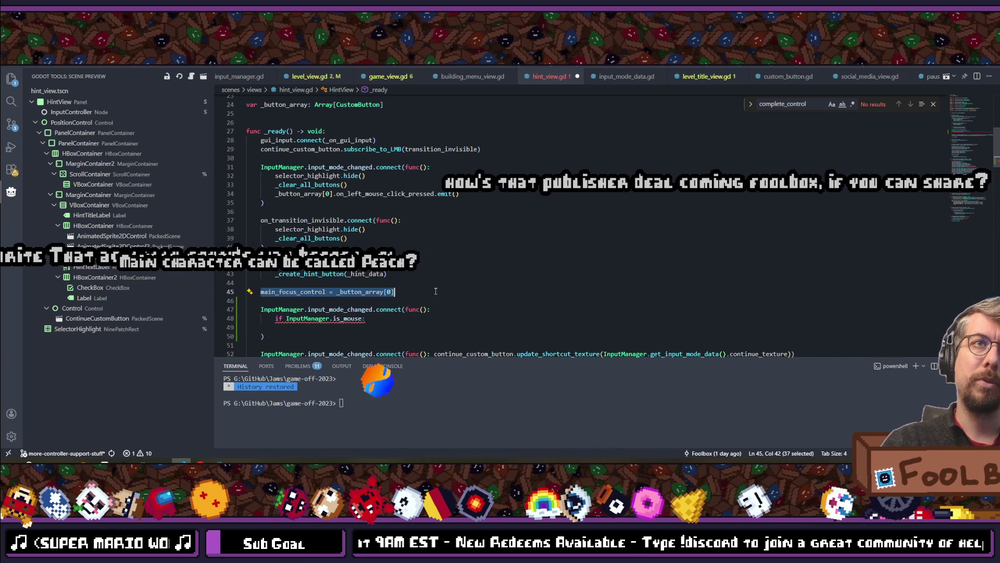
key("ctrl+c")
left_click(328, 327)
key("ctrl+v")
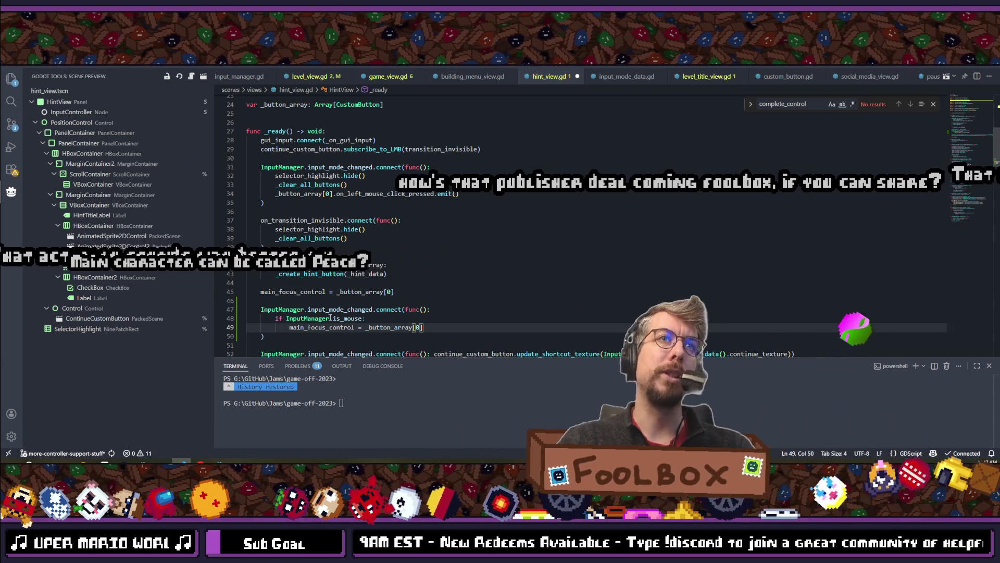
Delete the is_mouse condition line and fix the assignment's indentation.
left_click(364, 318)
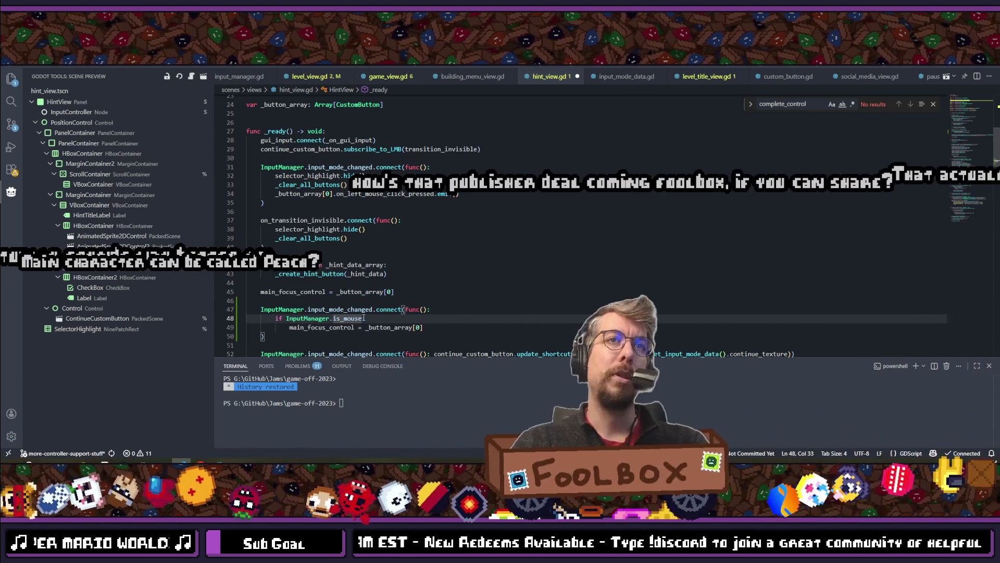
left_click_drag(364, 317, 233, 318)
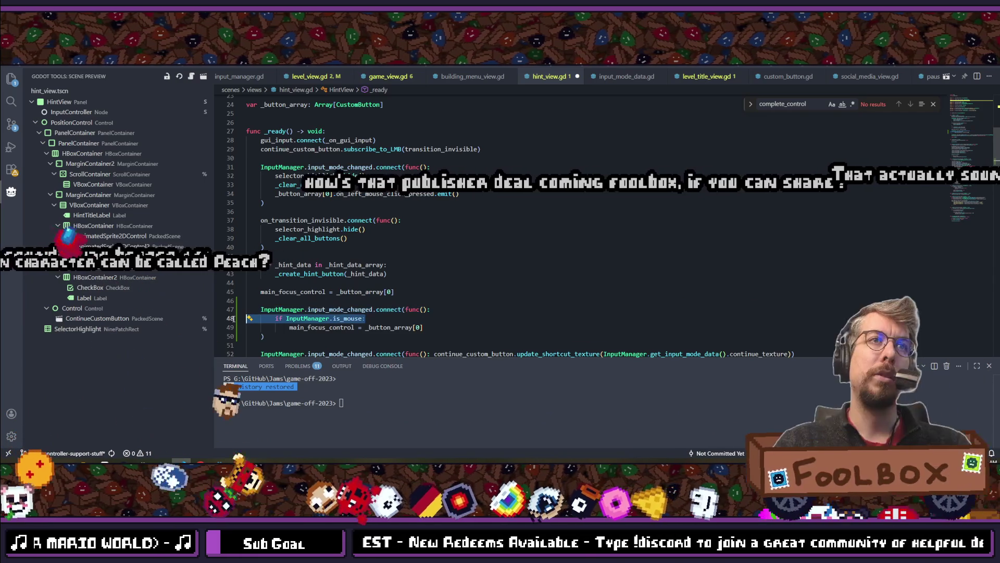
key("BackSpace")
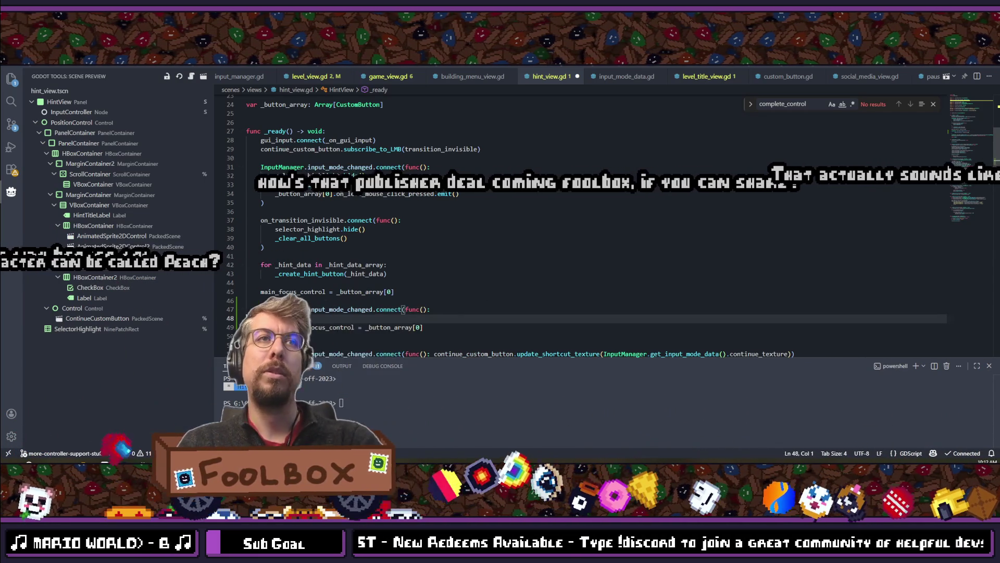
key("Tab")
key("Tab")
key("Down")
key("shift+Tab")
key("Up")
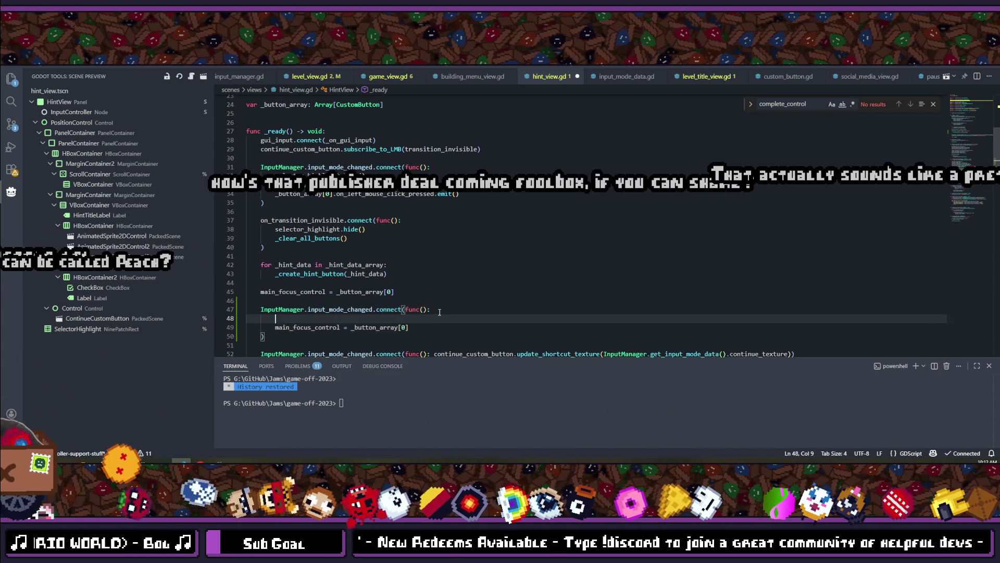
scroll(421, 246, "up", 5)
scroll(418, 246, "down", 15)
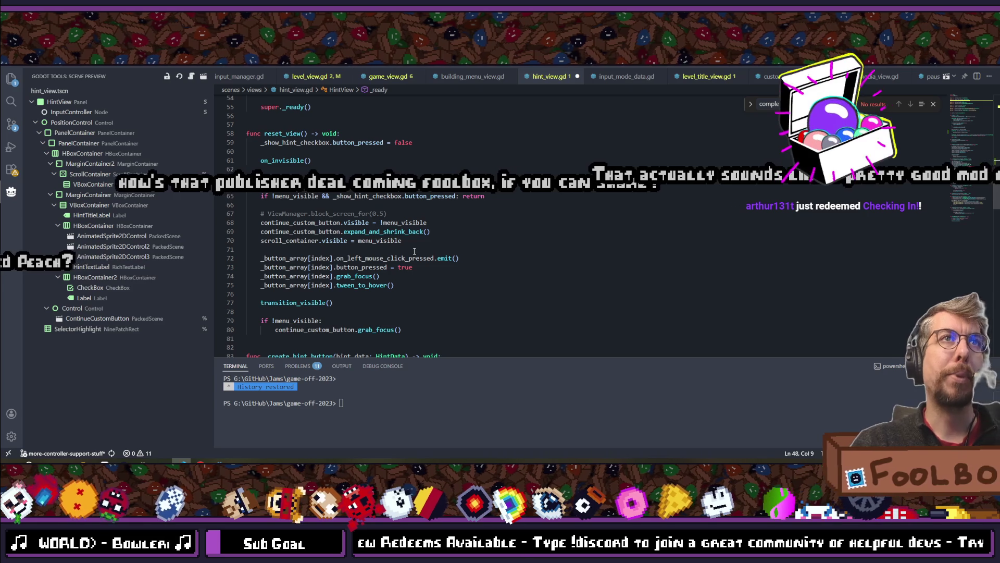
Start an 'if menu_visible' condition, then read through open_hint_view and scroll back.
type("if menyu")
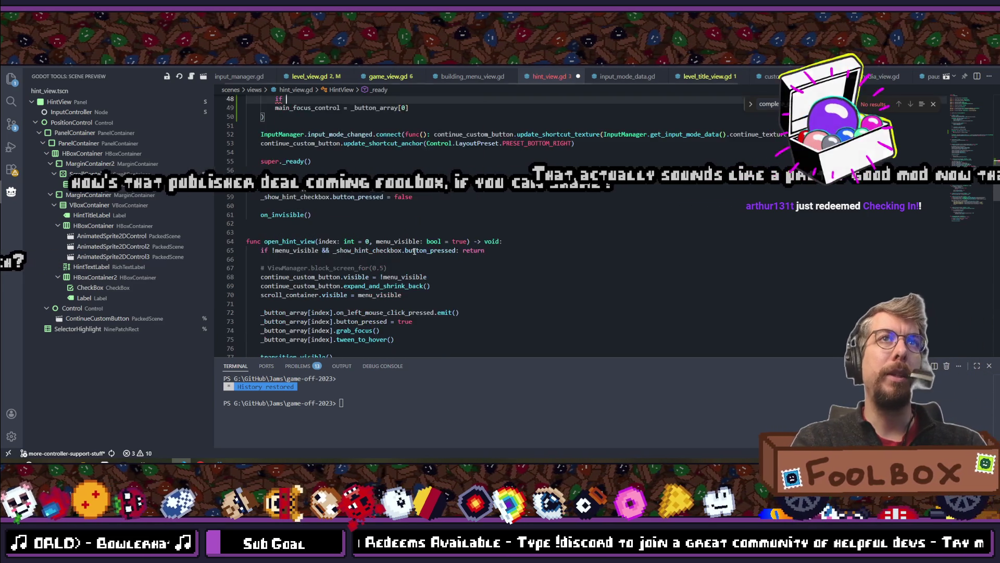
key("BackSpace")
key("BackSpace")
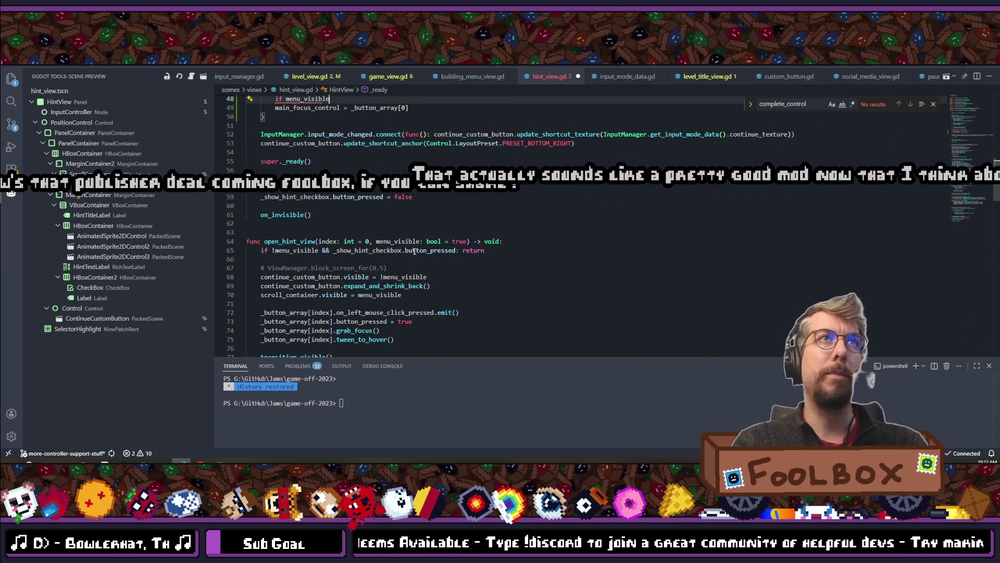
scroll(465, 279, "down", 14)
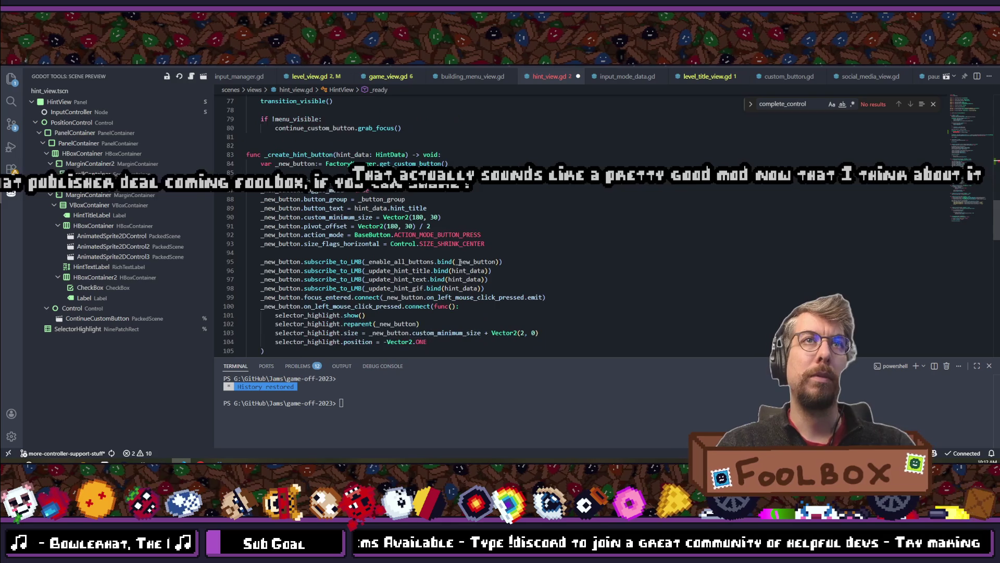
scroll(455, 256, "up", 4)
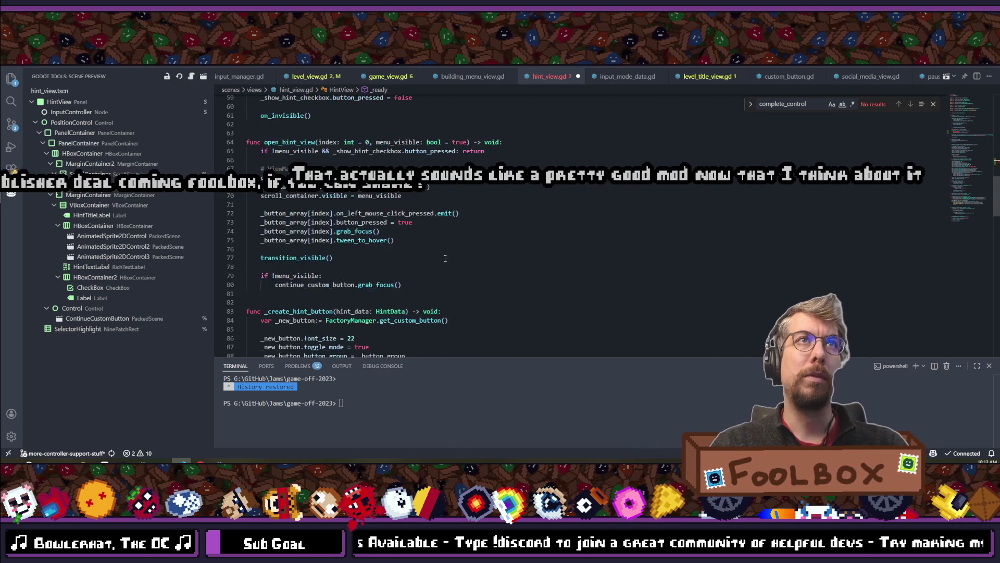
scroll(450, 242, "up", 7)
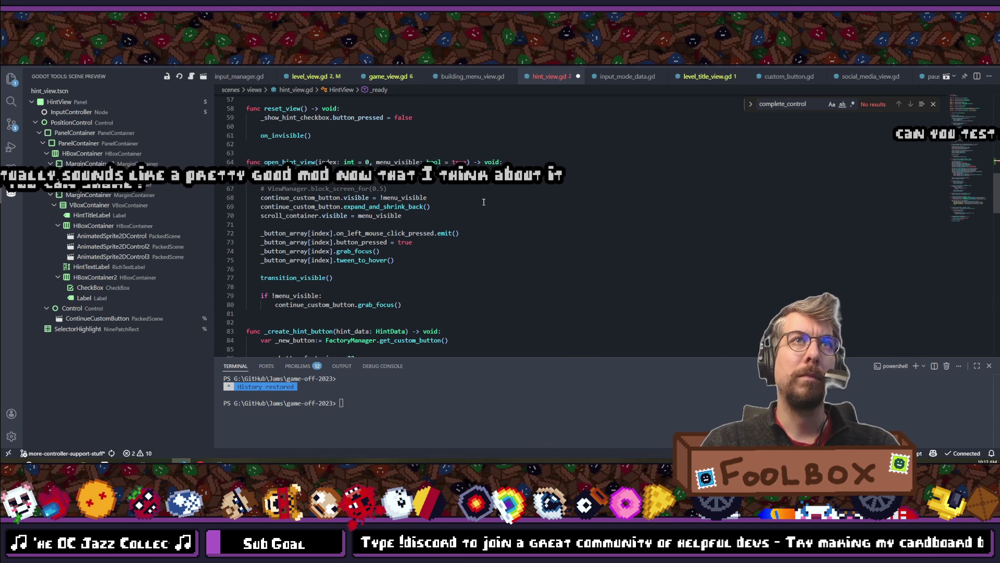
Highlight how menu_visible, continue_custom_button and scroll_container are used in the file.
left_click(442, 197)
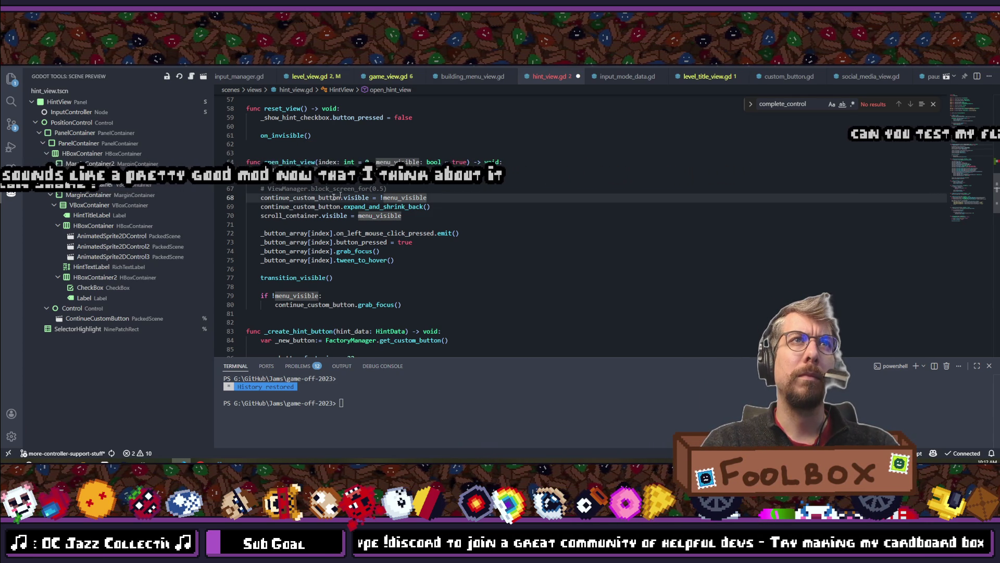
double_click(319, 197)
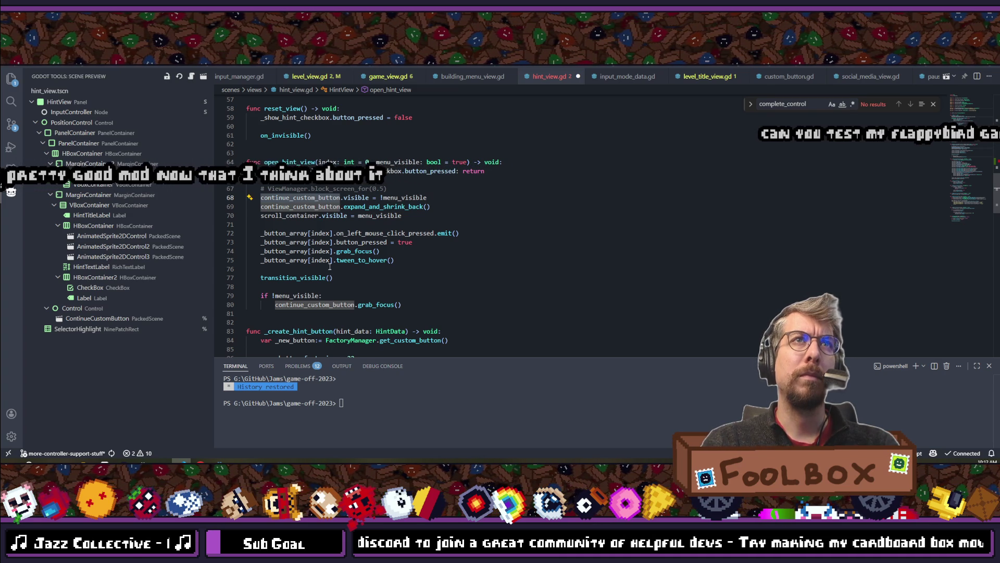
double_click(292, 215)
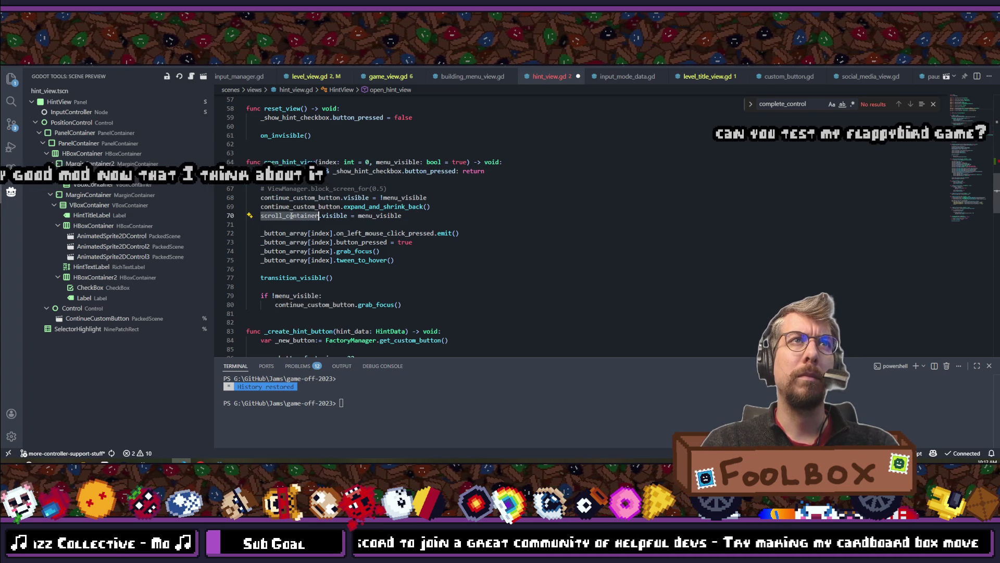
scroll(339, 174, "up", 6)
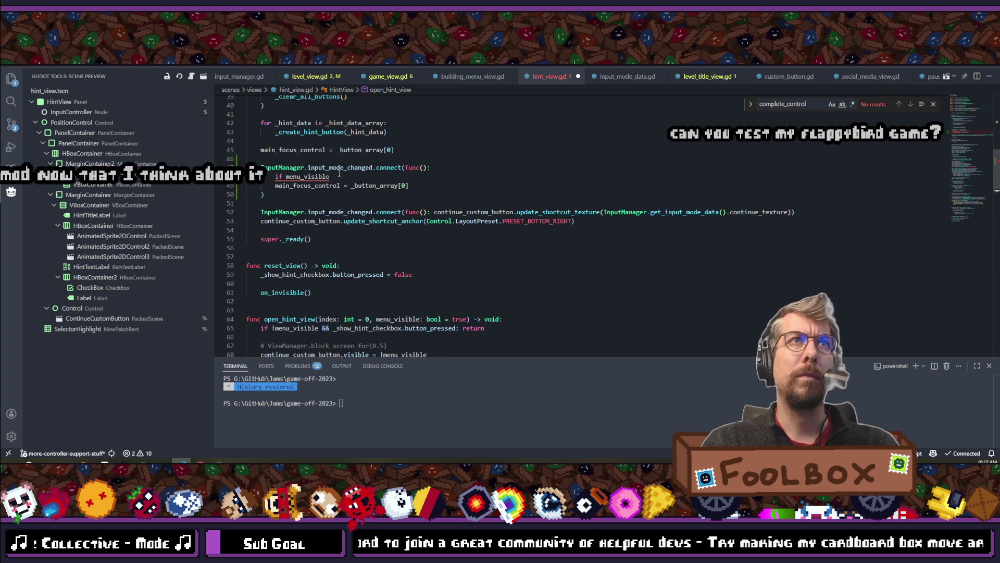
Change the condition to 'if scroll_container.visible:' and tidy the body line.
double_click(310, 178)
key("ctrl+v")
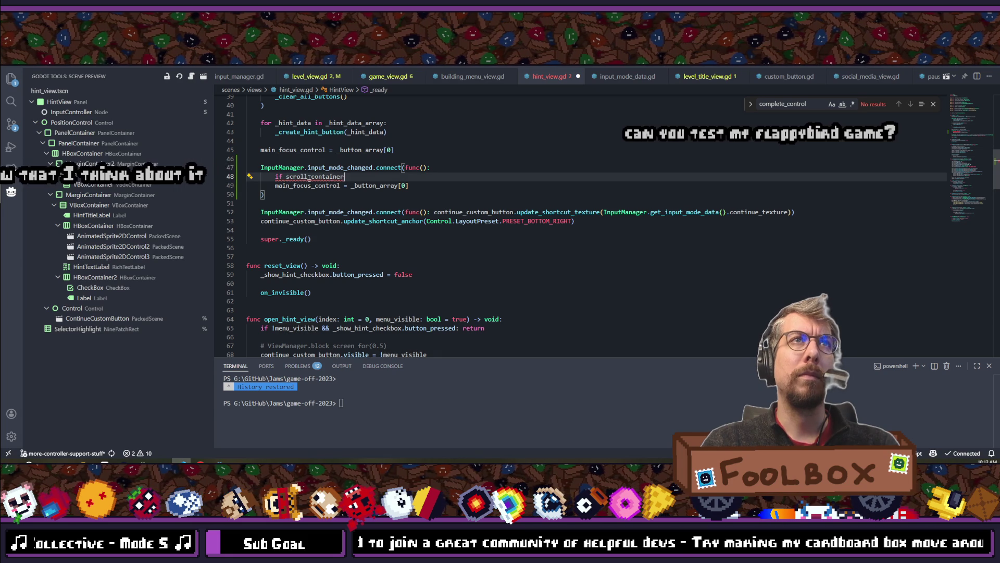
type(".visibl")
key("Tab")
type(":")
key("Down")
key("Home")
key("Tab")
key("Delete")
key("Delete")
type("m")
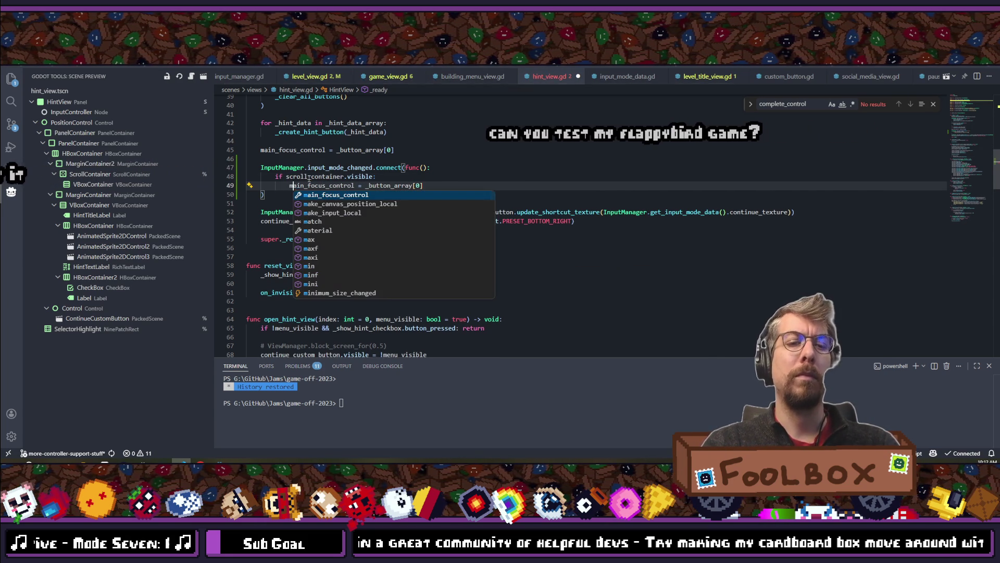
Append 'if scroll_container.visible else' to the main_focus_control = _button_array[0] assignment.
left_click(369, 185)
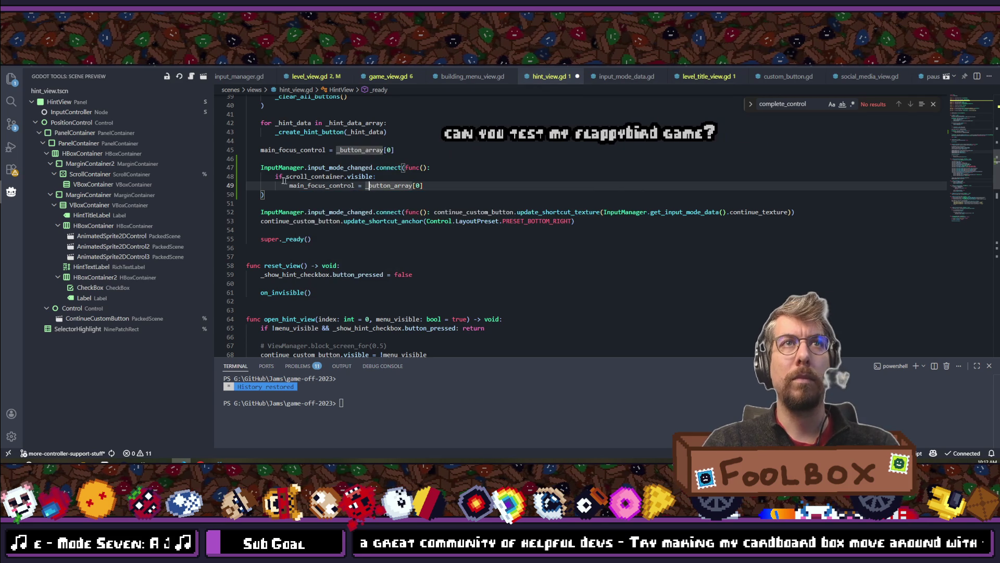
left_click_drag(286, 177, 374, 178)
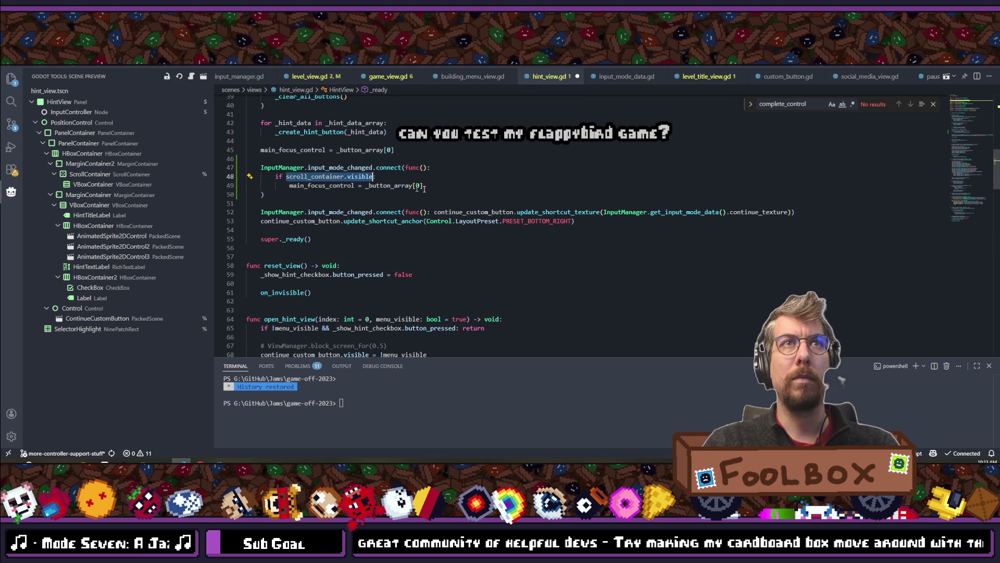
key("ctrl+c")
left_click(434, 187)
type("if")
key("ctrl+v")
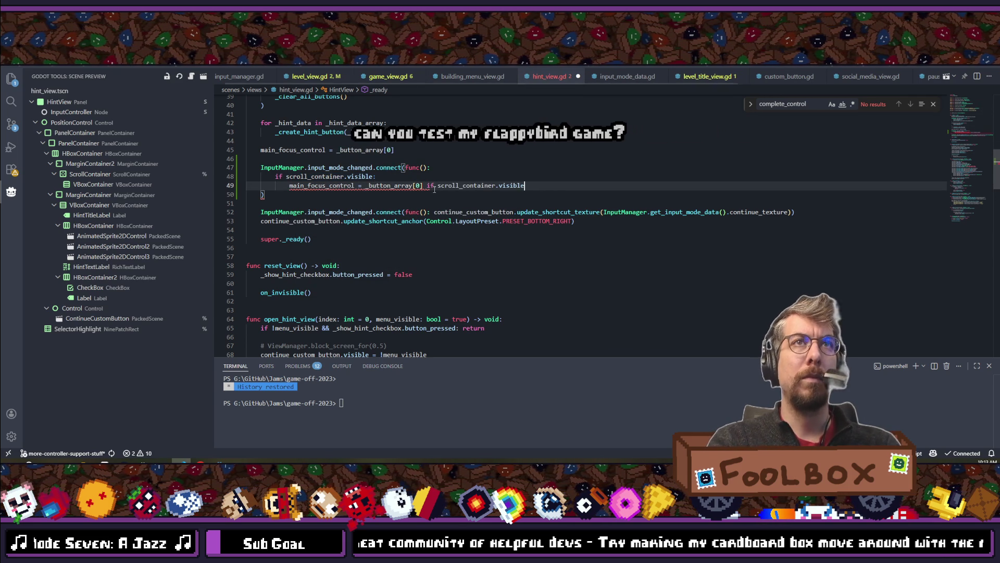
type("else")
left_click(434, 186)
Finish the ternary with continue_custom_button and save hint_view.gd.
key("ctrl+shift+Left")
key("ctrl+shift+Left")
key("ctrl+shift+Left")
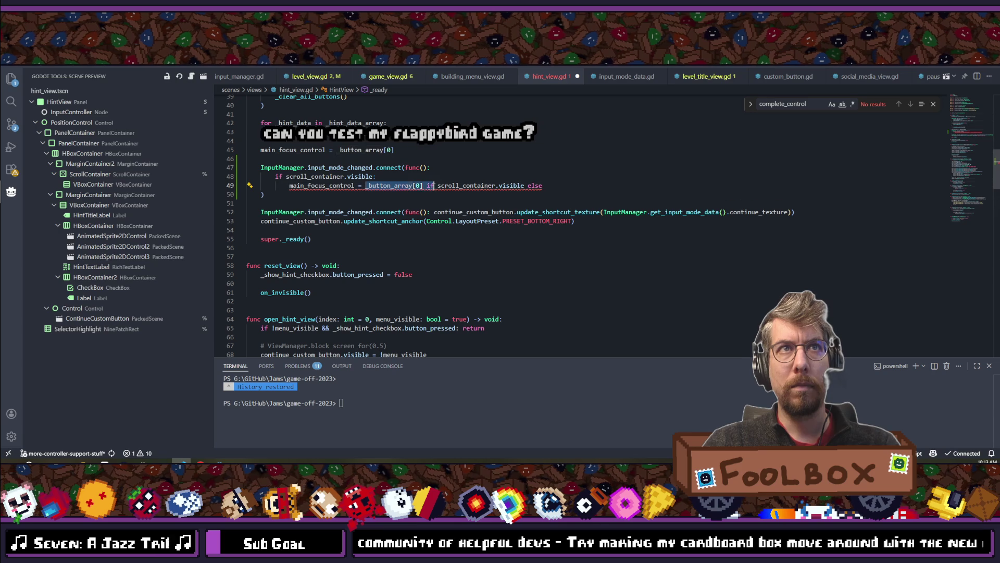
left_click(556, 186)
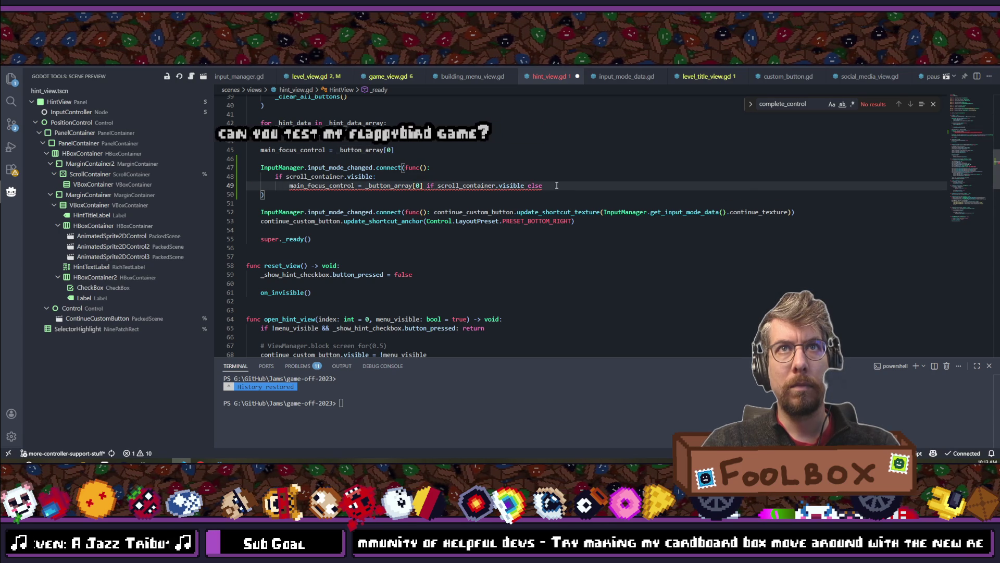
type("_contin")
key("BackSpace")
key("BackSpace")
key("BackSpace")
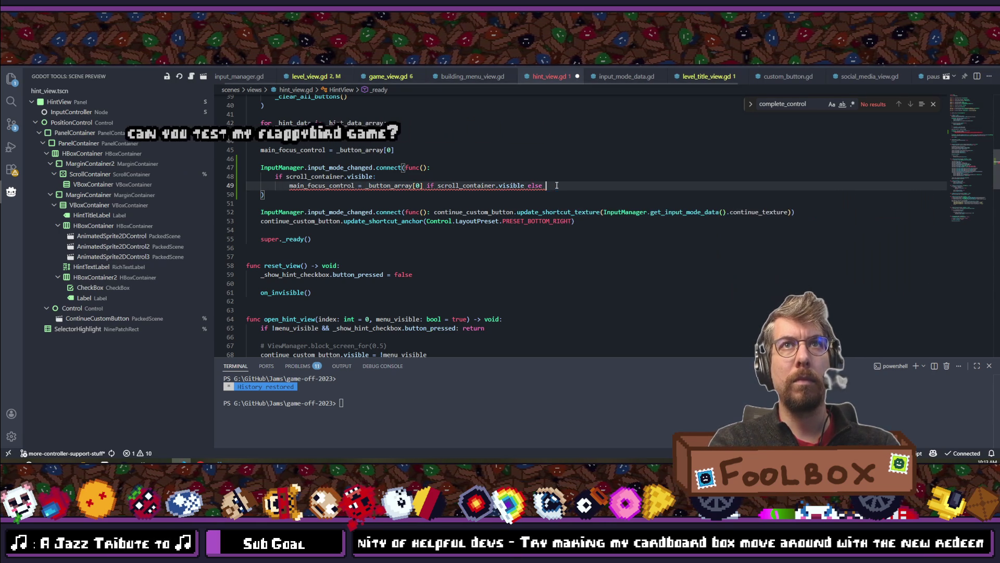
type("continue_")
key("Return")
key("ctrl+s")
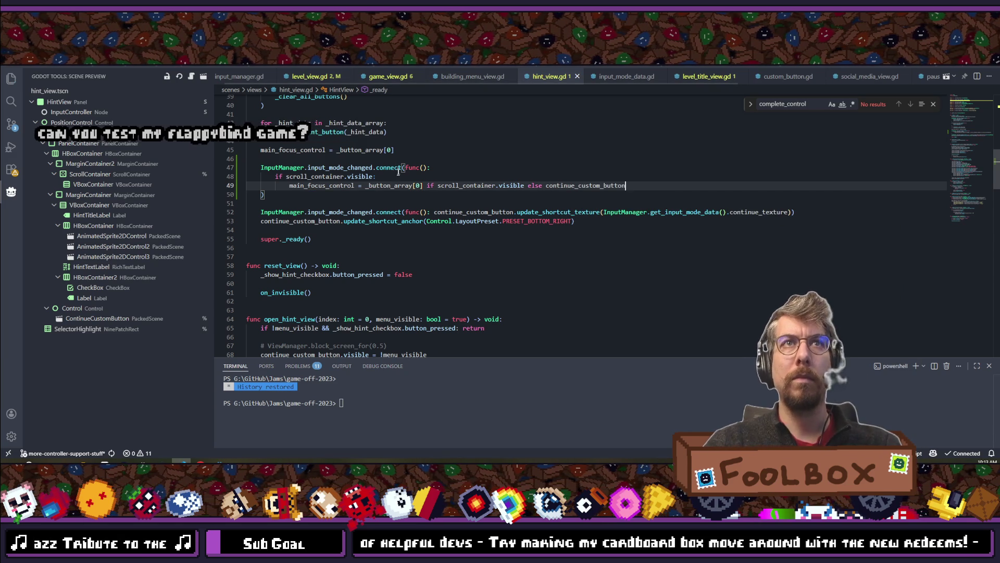
Remove the redundant if line, dedent the assignment, and save again.
left_click(276, 177)
key("shift+End")
key("BackSpace")
key("BackSpace")
key("BackSpace")
key("Down")
key("Home")
key("BackSpace")
key("ctrl+s")
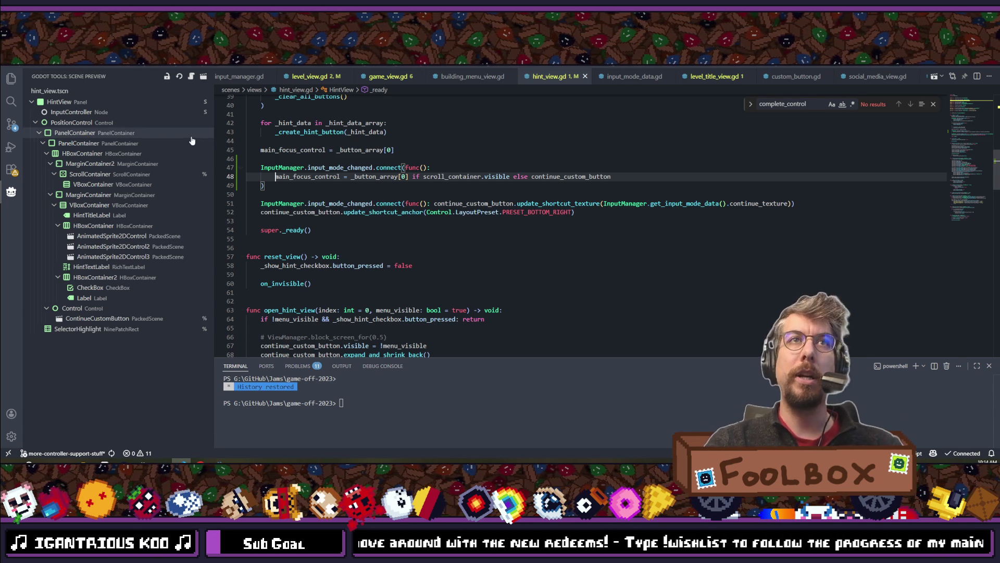
Leave the finished handler in VS Code and switch back to the Godot editor's Tasks board.
mouse_move(191, 138)
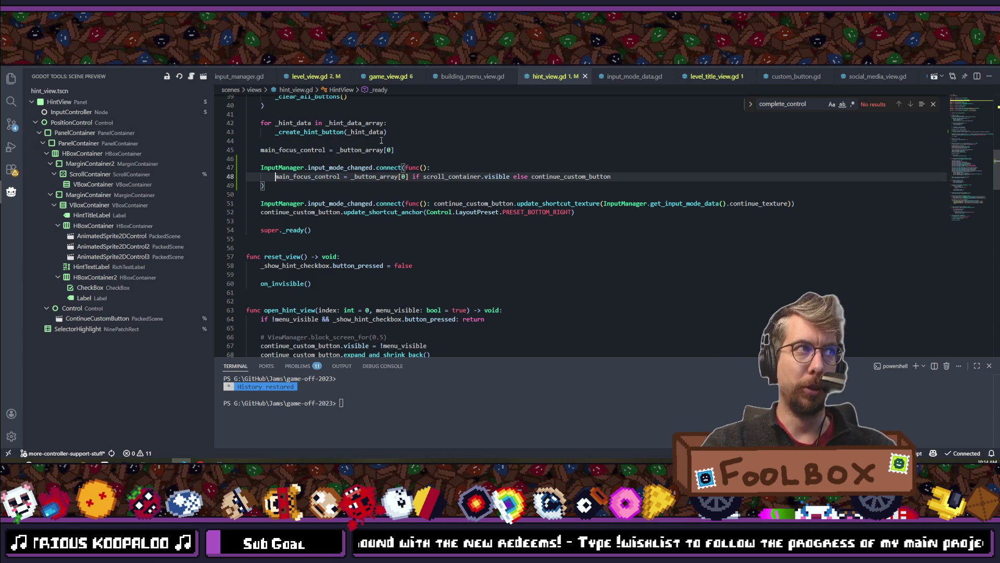
left_click(392, 187)
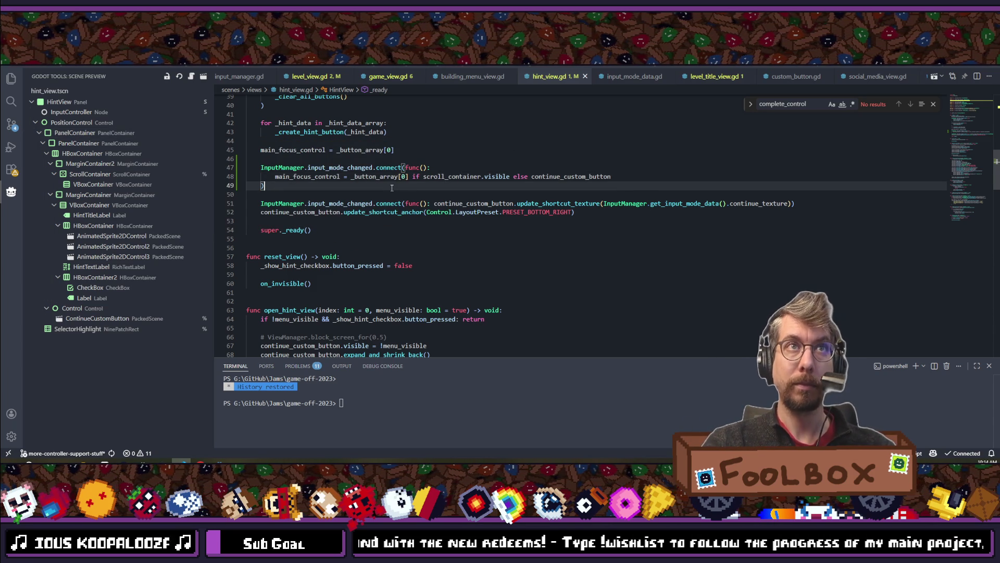
key("alt+Tab")
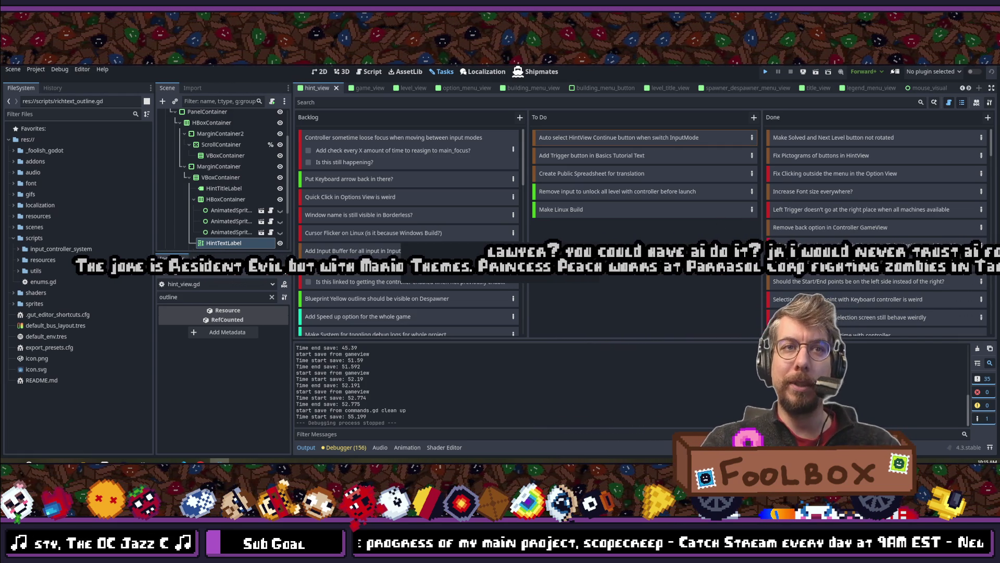
Save the scene in Godot, leaving resource warnings in the Output panel.
key("F5")
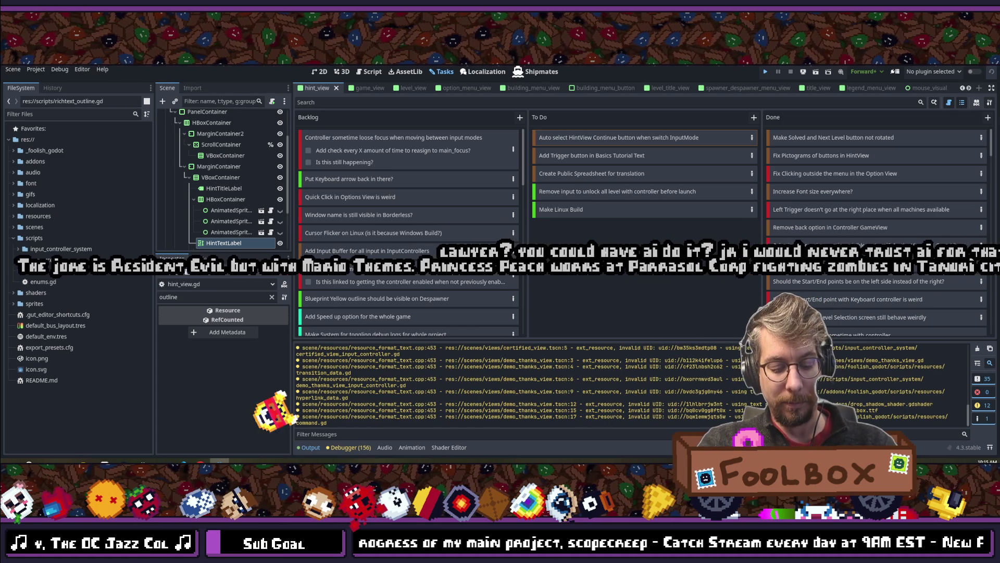
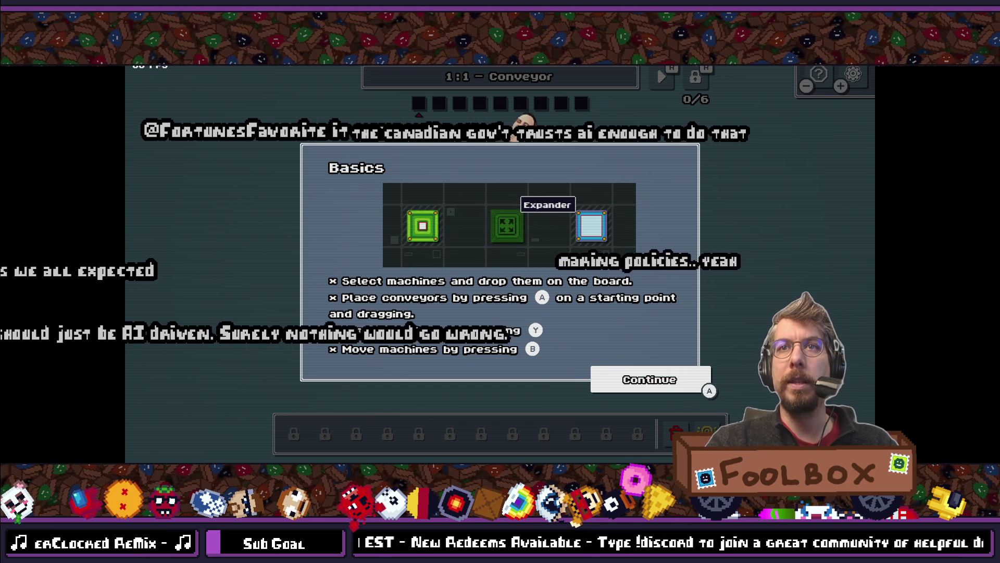
Dismiss the Basics hint, open the hint browser, and view Splitter before returning to Basics.
key("Return")
key("F1")
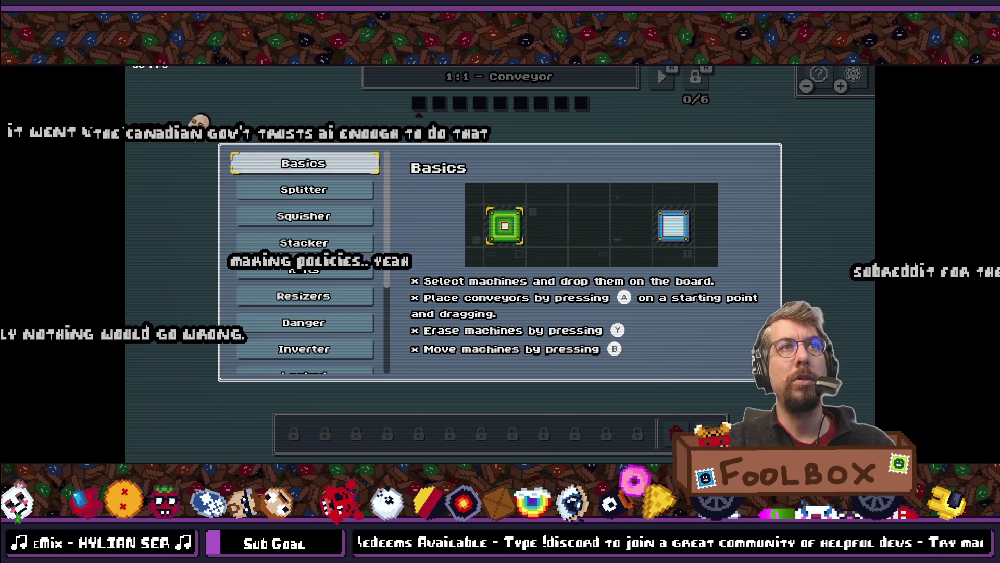
left_click(304, 190)
key("Down")
key("Up")
key("Up")
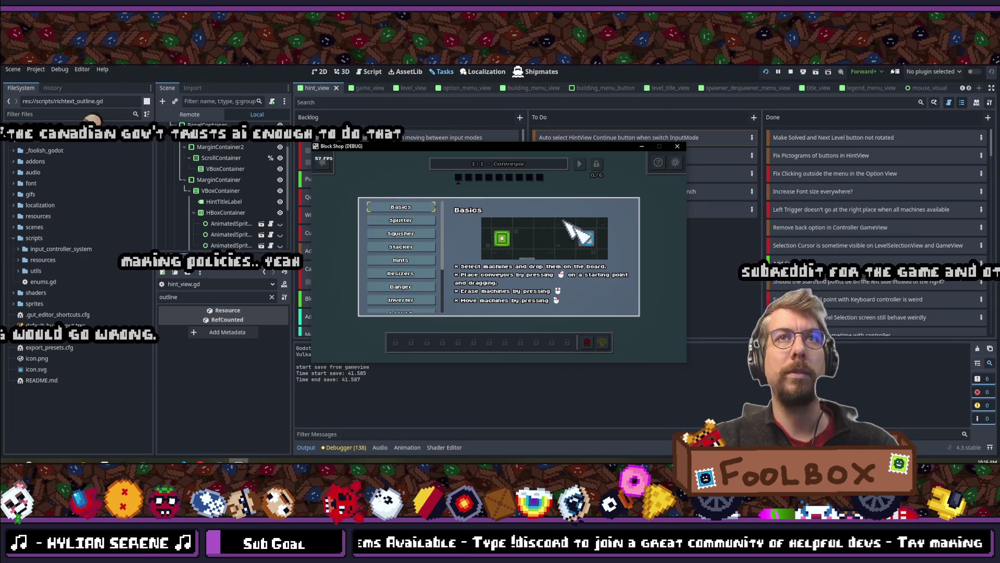
Stop the game and select the main_focus_control assignment on line 45 of hint_view.gd.
left_click(677, 146)
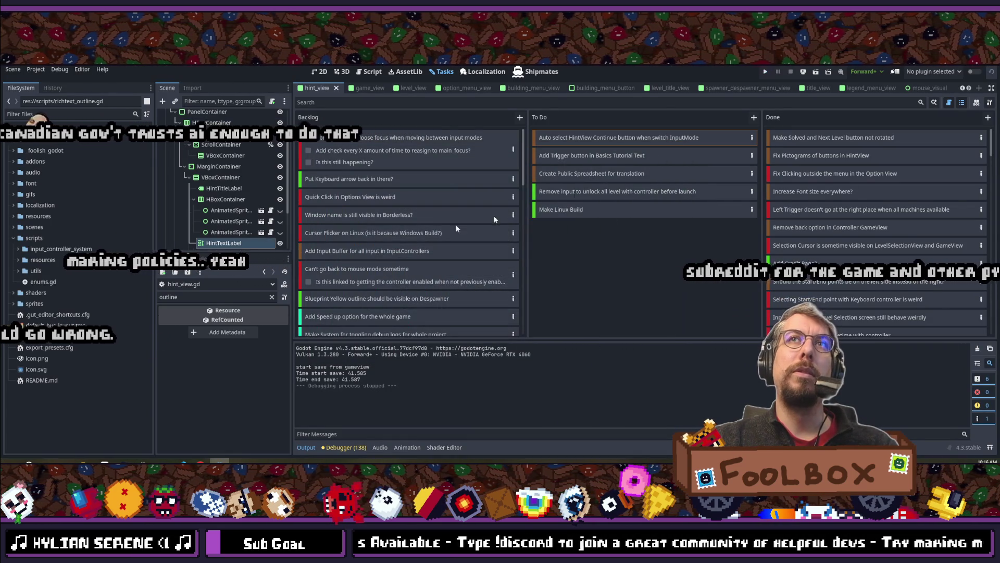
left_click(183, 462)
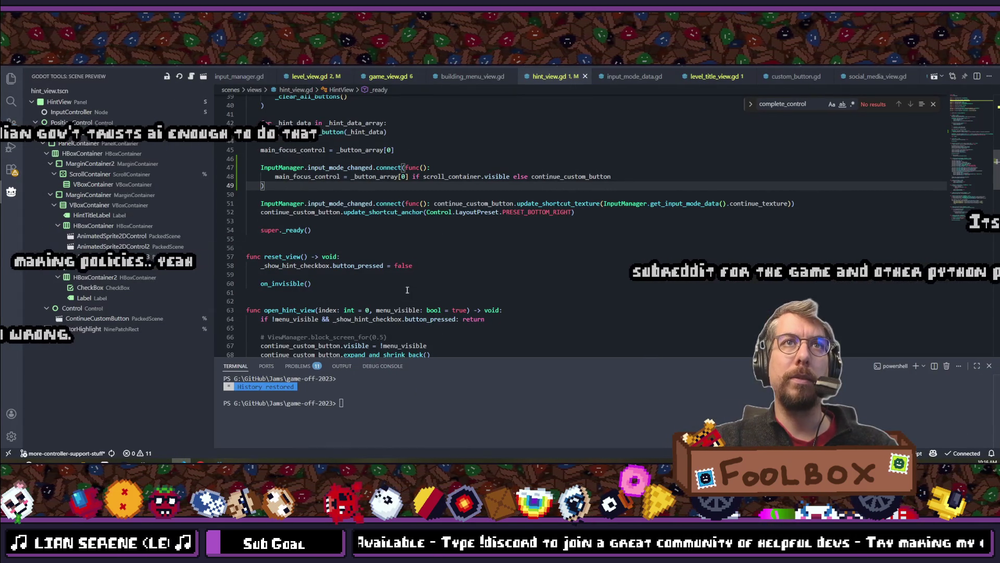
scroll(320, 188, "up", 2)
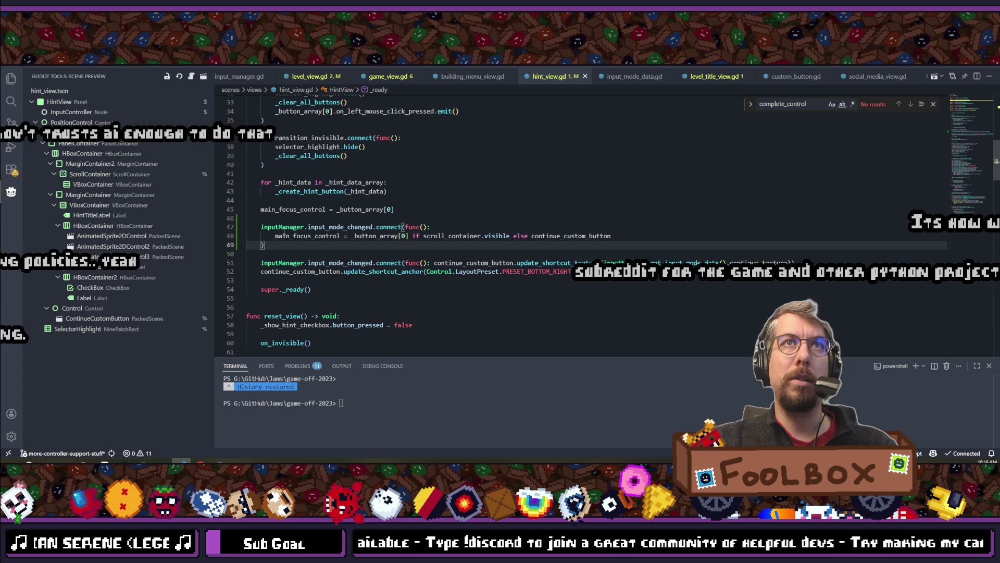
left_click_drag(261, 209, 456, 209)
key("ctrl+c")
scroll(453, 210, "down", 4)
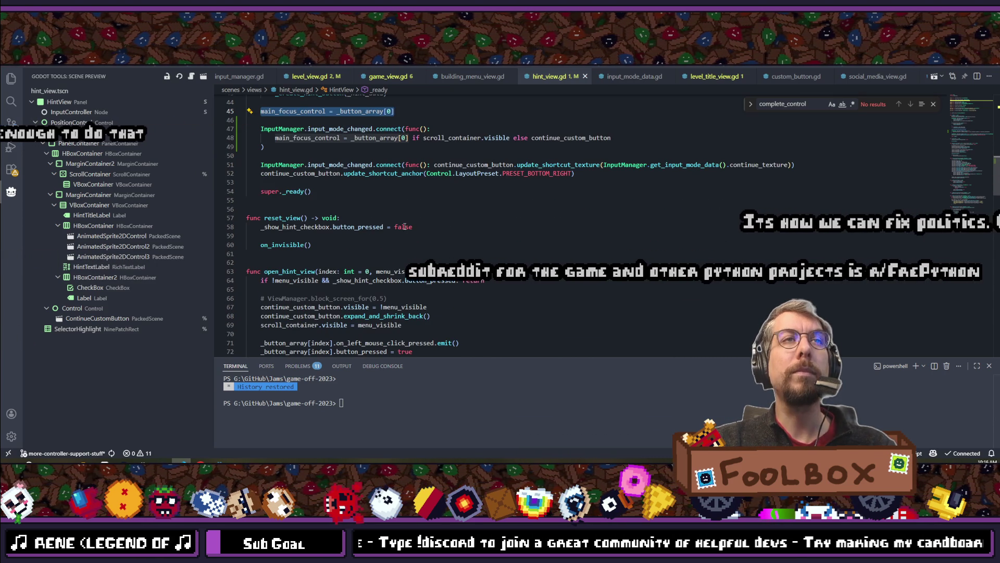
scroll(404, 227, "down", 2)
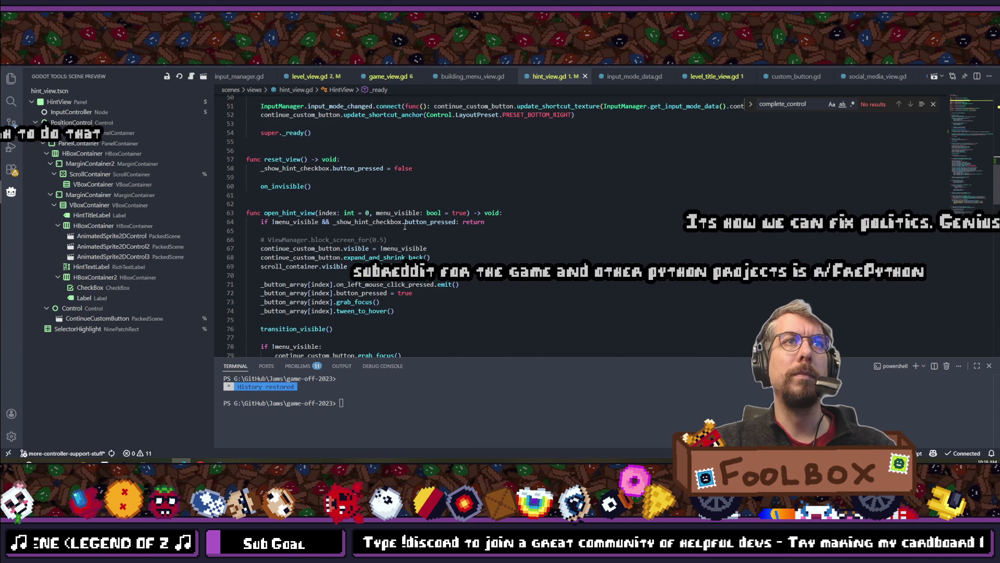
scroll(405, 226, "up", 3)
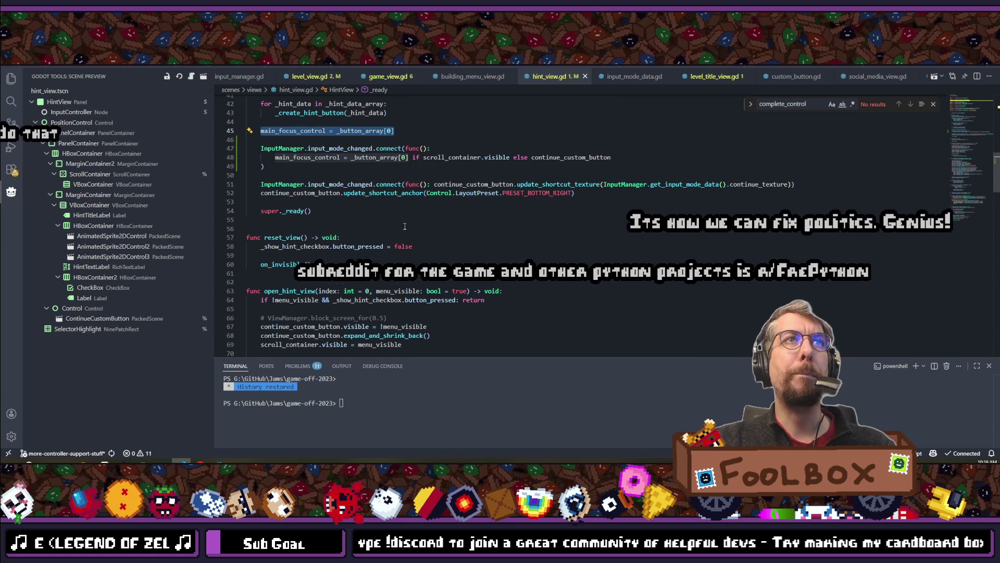
scroll(405, 226, "down", 9)
Search the script for 'cl' to find the click match near line 34.
key("ctrl+f")
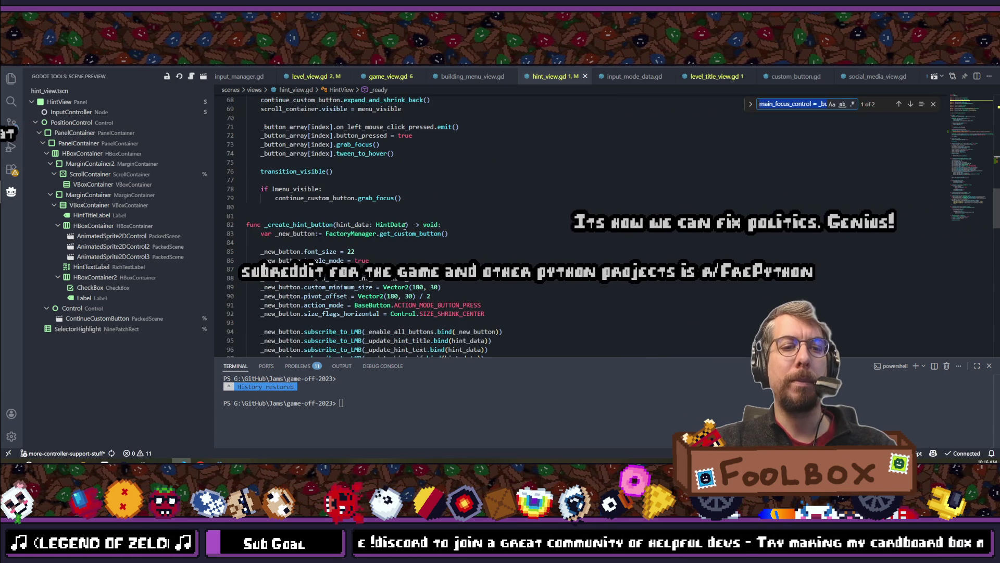
type("cl")
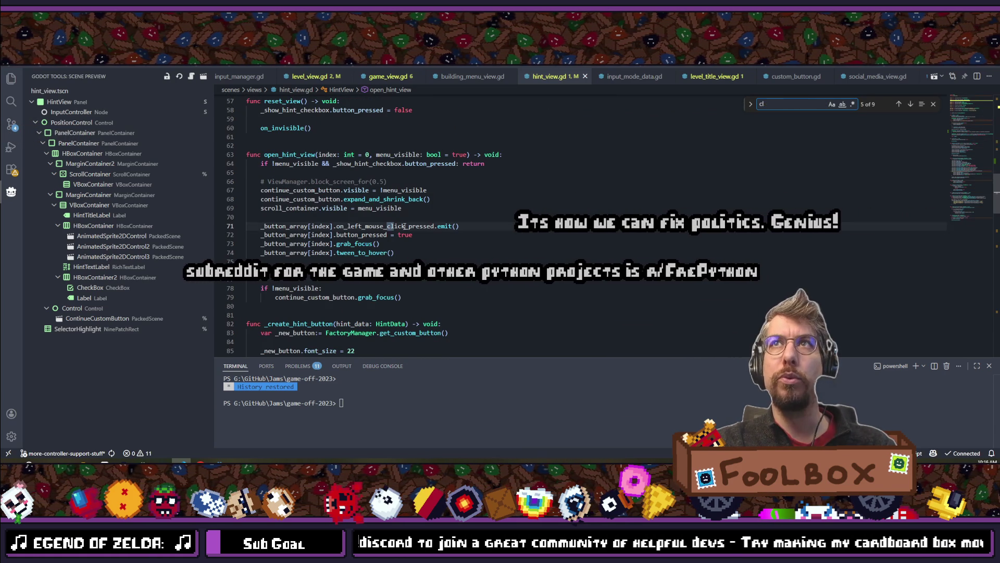
key("shift+Return")
key("shift+Return")
key("shift+Return")
key("Escape")
scroll(404, 226, "down", 3)
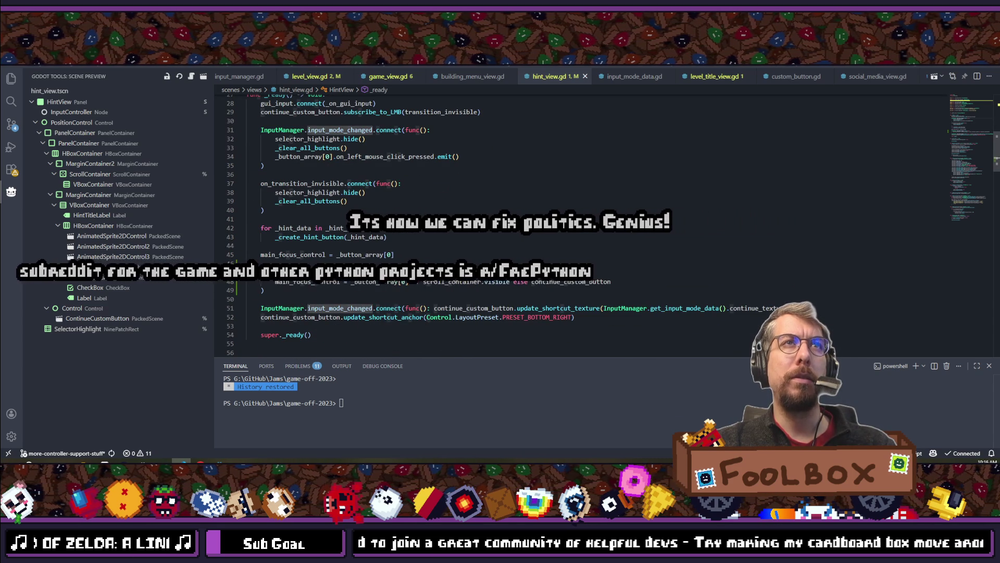
Paste the main_focus_control assignment as new line 38 inside on_transition_invisible.
left_click(412, 254)
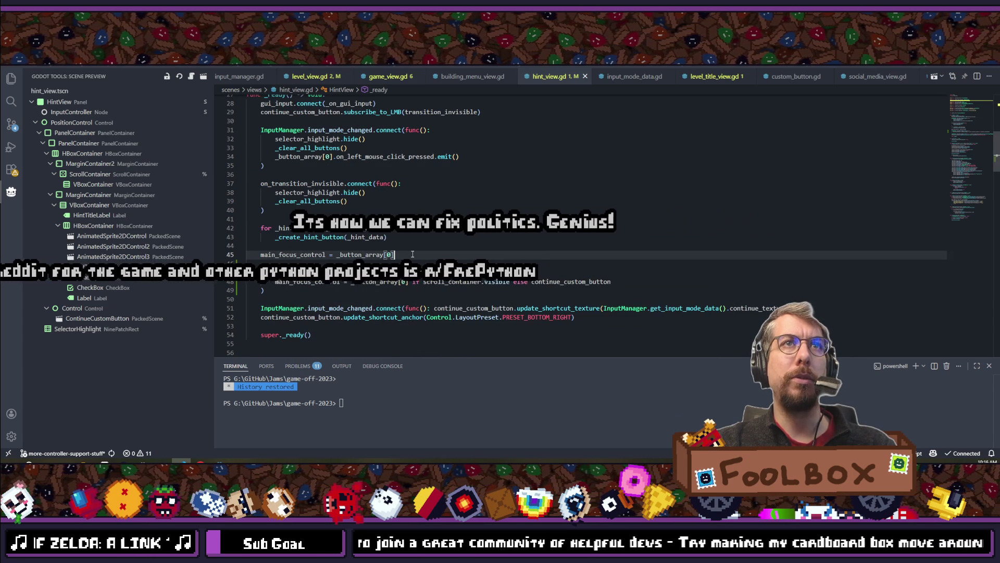
key("Return")
key("Return")
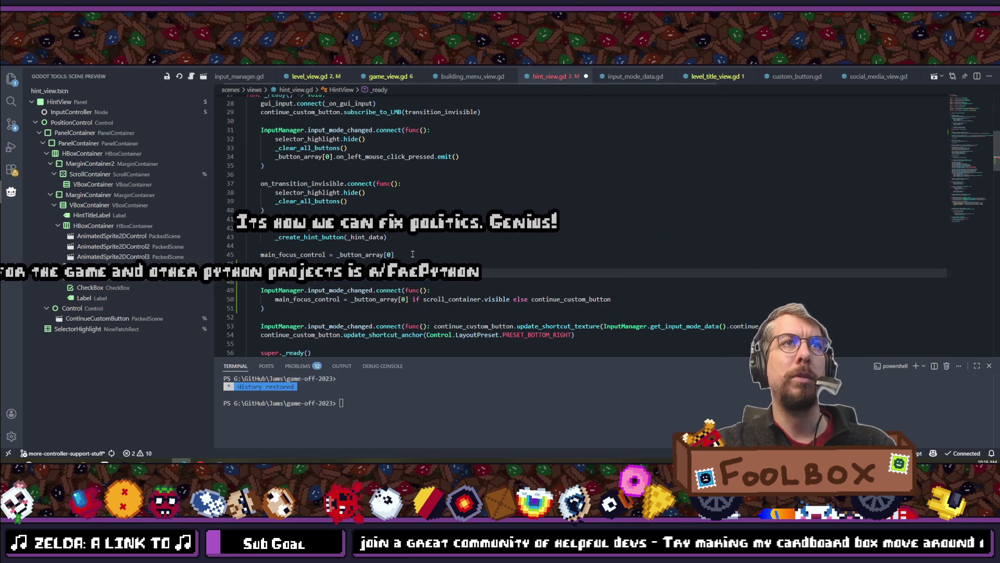
key("ctrl+z")
key("ctrl+z")
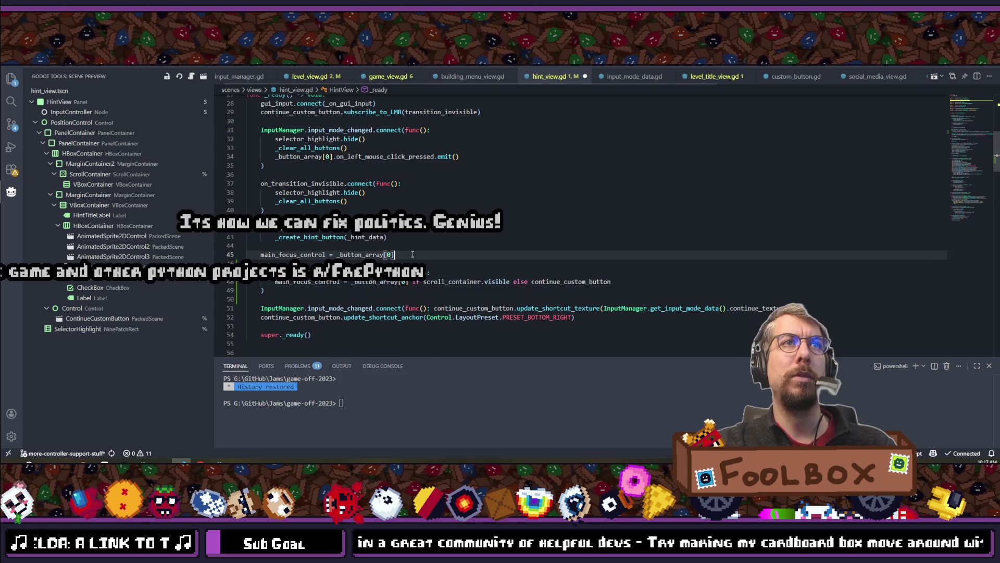
left_click(441, 186)
key("Return")
key("ctrl+v")
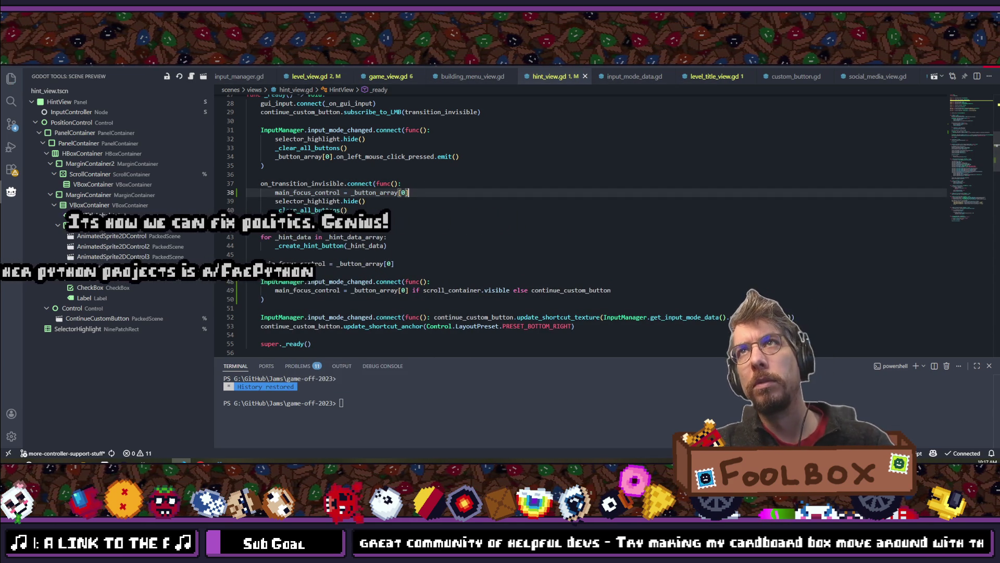
key("alt+Tab")
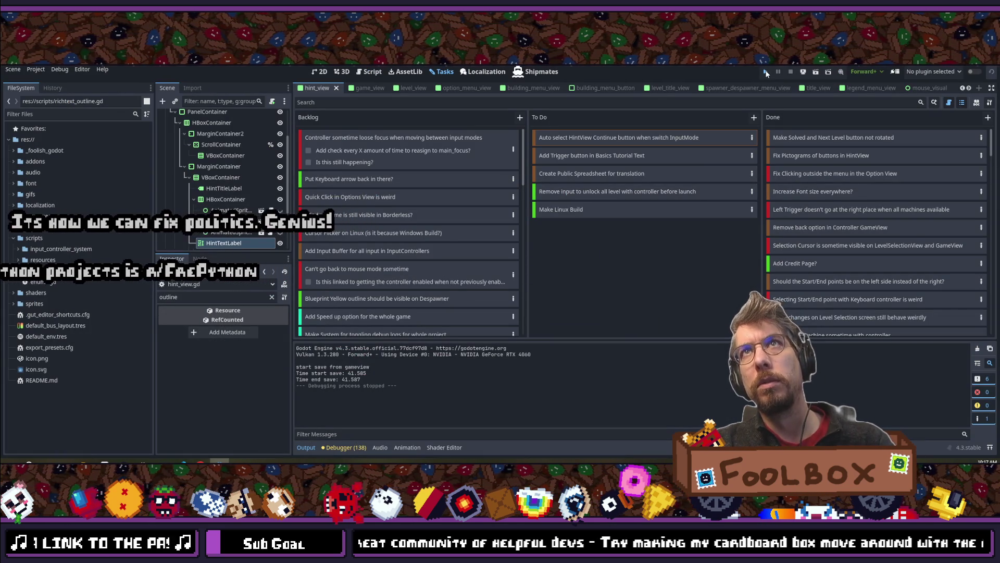
Run Block Shop in debug mode from the Godot toolbar's Play button.
left_click(766, 72)
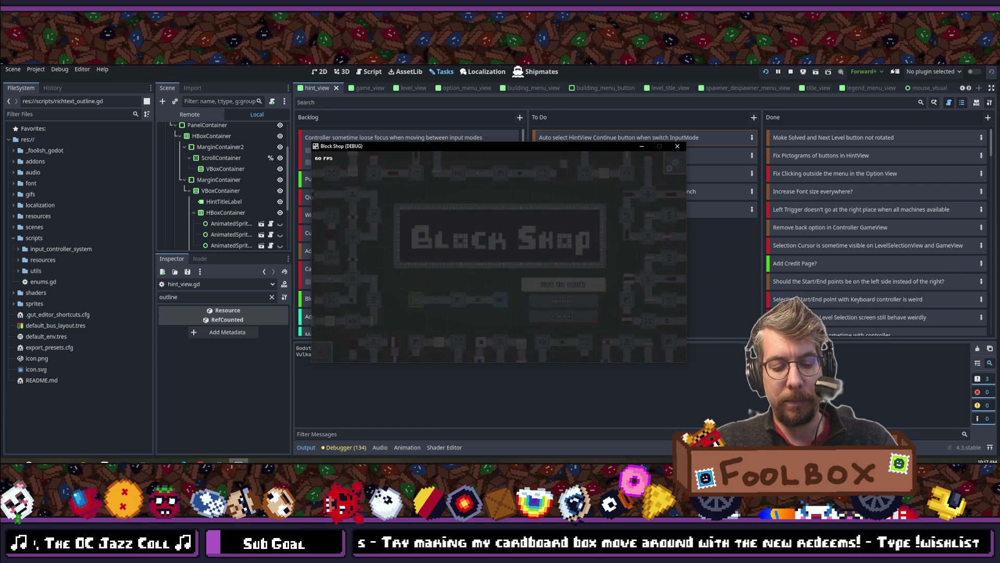
Start the game, dismiss the Basics hint, and advance through the levels to 1:5 Split Second.
key("Return")
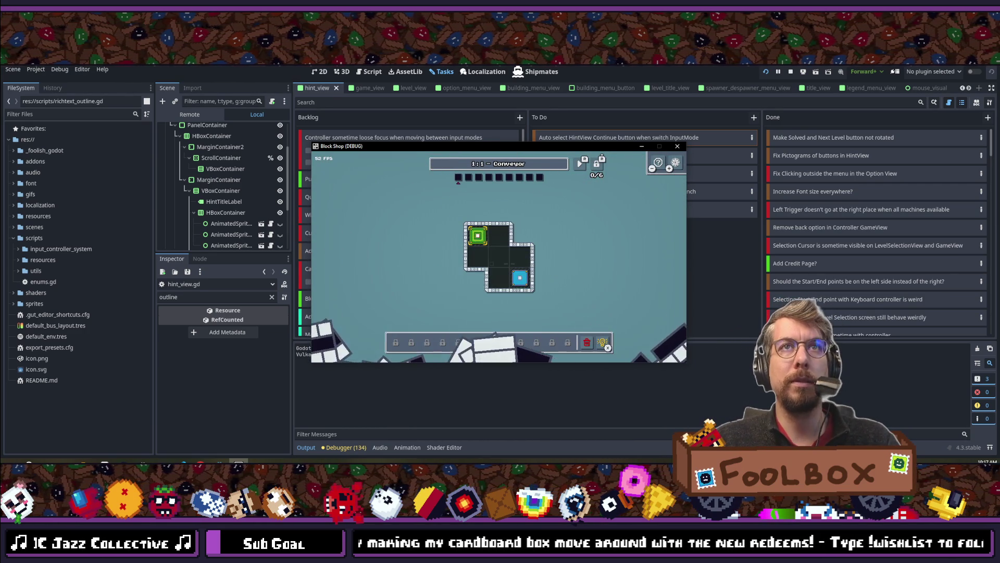
key("r")
key("r")
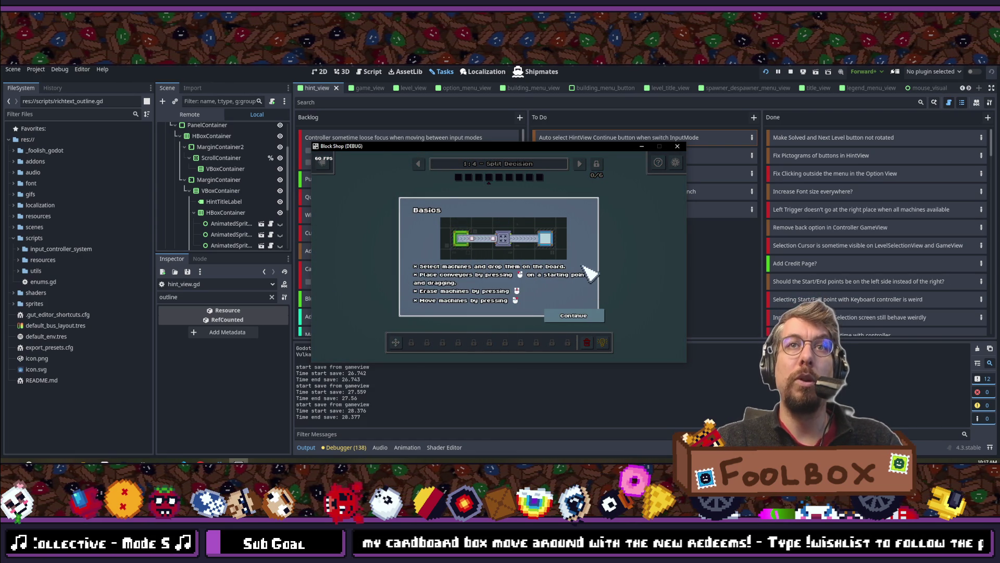
left_click(590, 317)
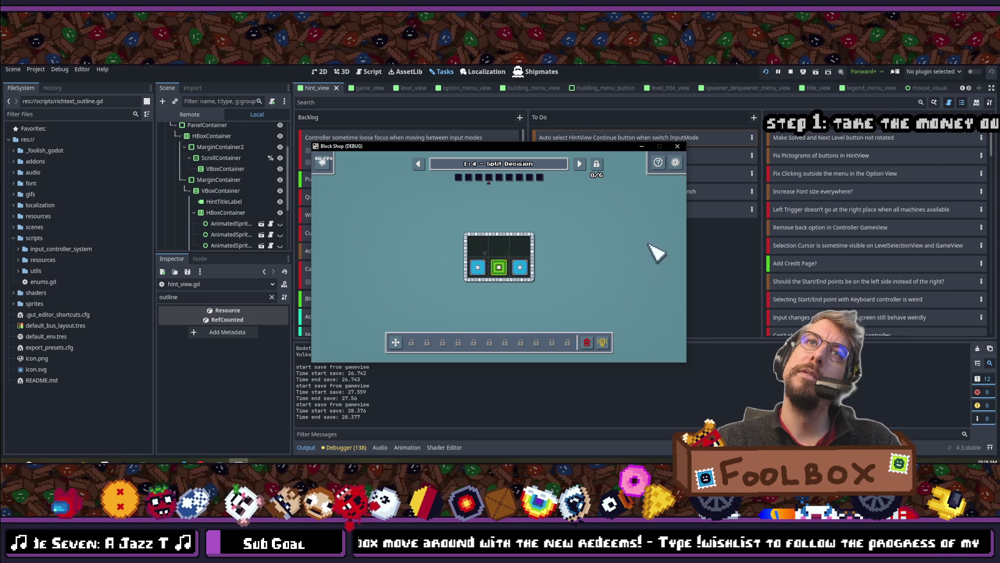
key("Right")
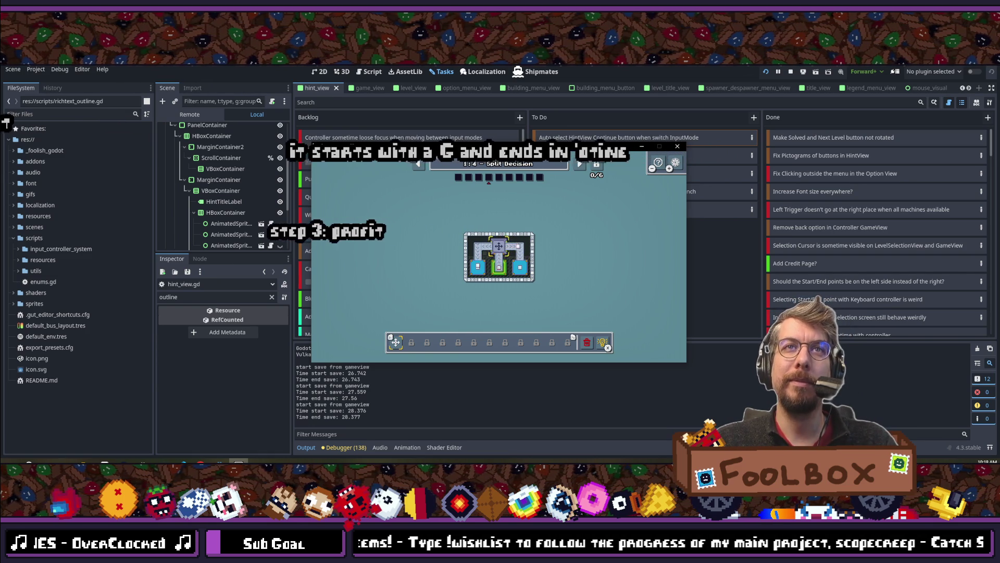
key("Right")
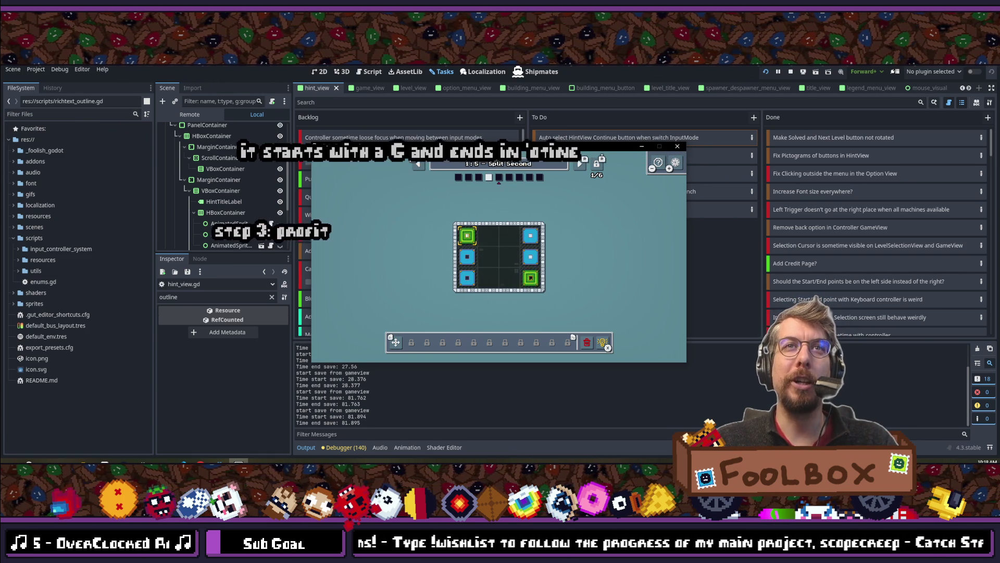
Advance to level 1:6 Squish Factor, page its Squisher hint to Basics, and close it.
key("Right")
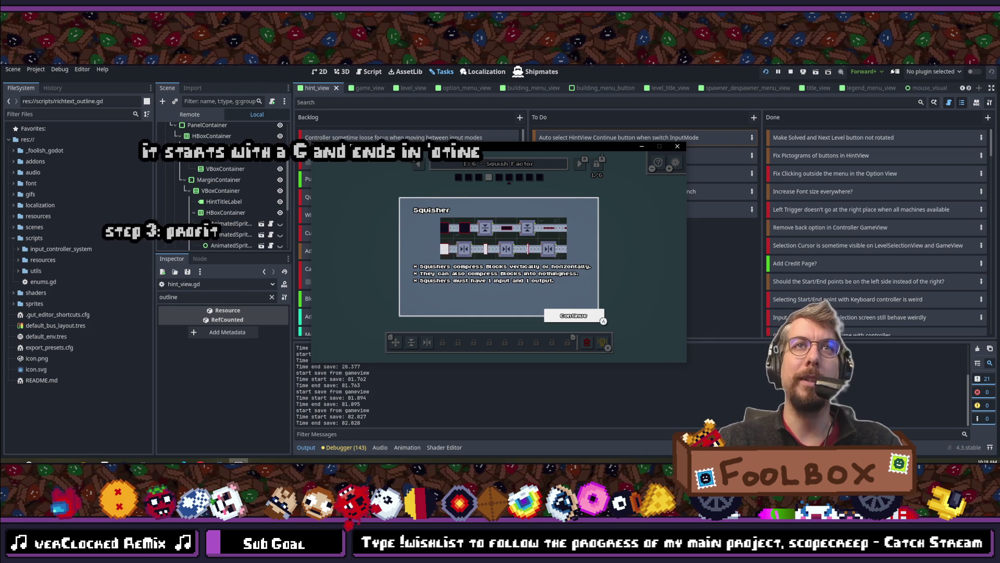
key("Return")
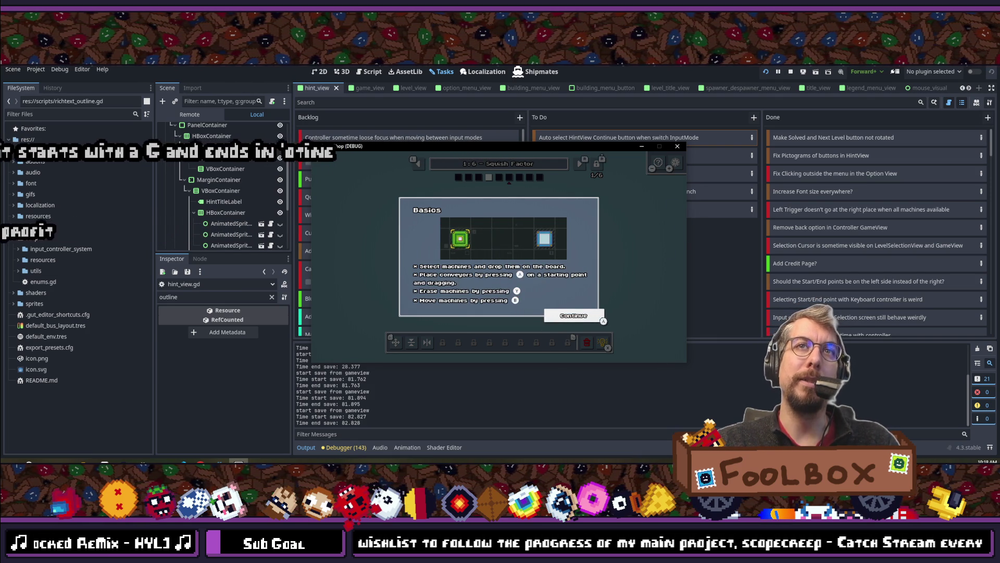
key("Return")
key("Escape")
key("Escape")
Browse the hint topics from Basics to Splitter and back, then close the hint browser.
key("h")
key("Down")
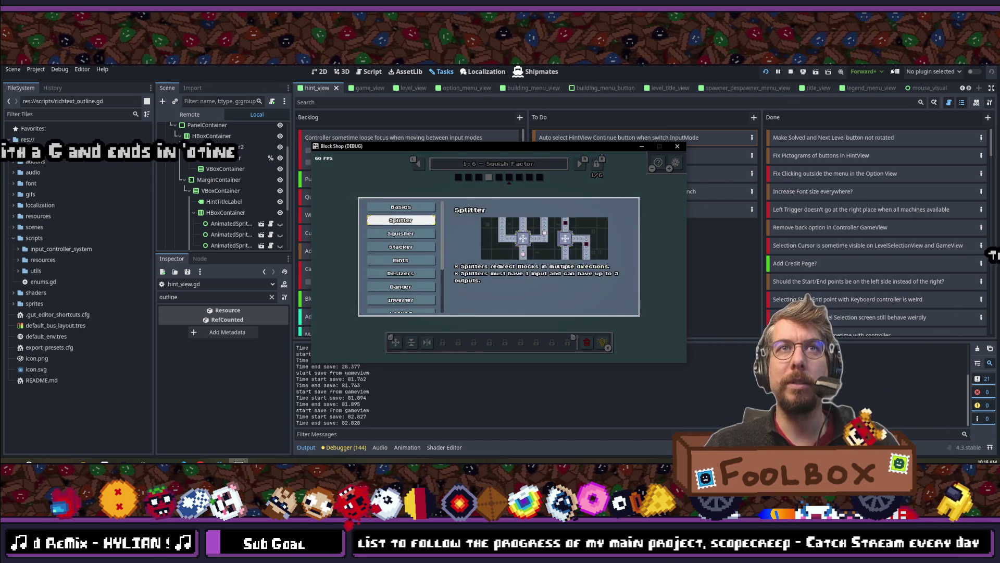
key("Up")
key("Escape")
key("h")
key("Return")
key("Escape")
key("Escape")
key("Escape")
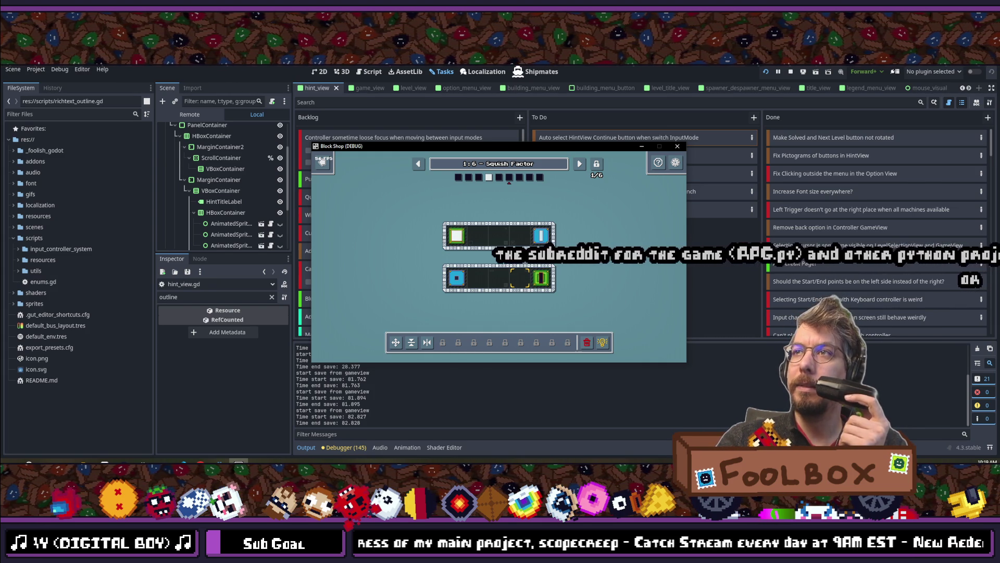
key("alt+Tab")
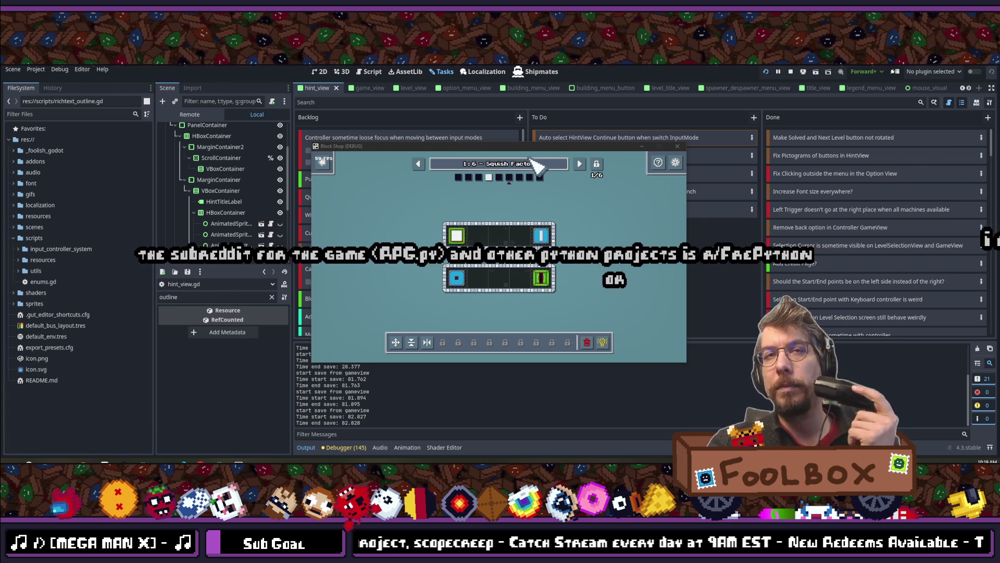
left_click(513, 150)
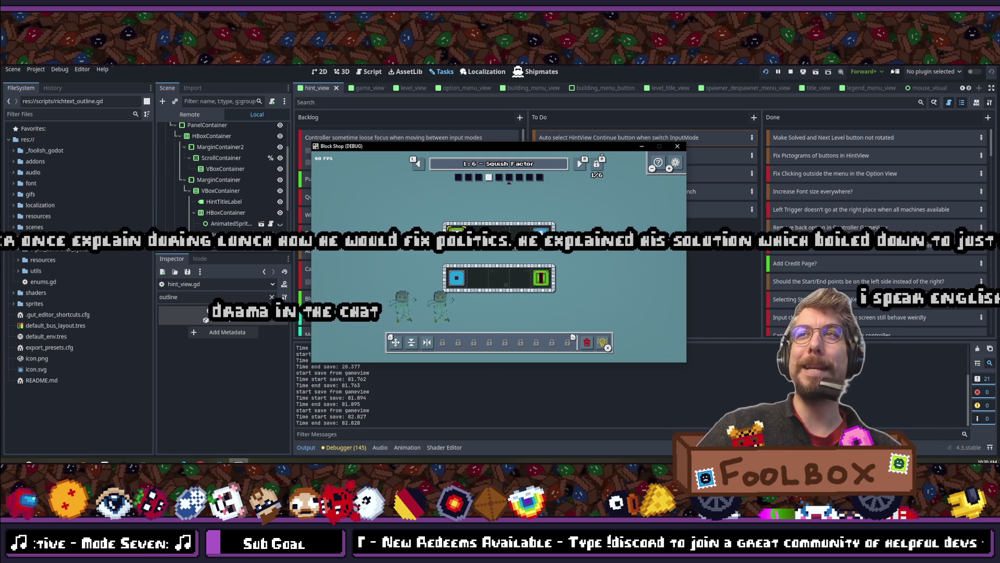
Close the debug game and Quick Open hint_view.gd by searching 'hint_view'.
left_click(677, 146)
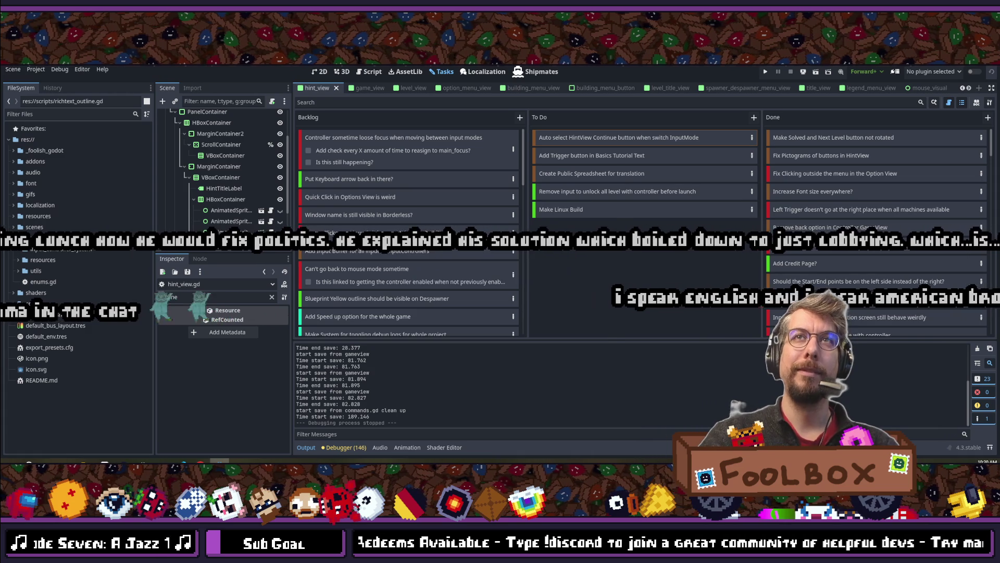
key("shift+alt+o")
type("hint_view")
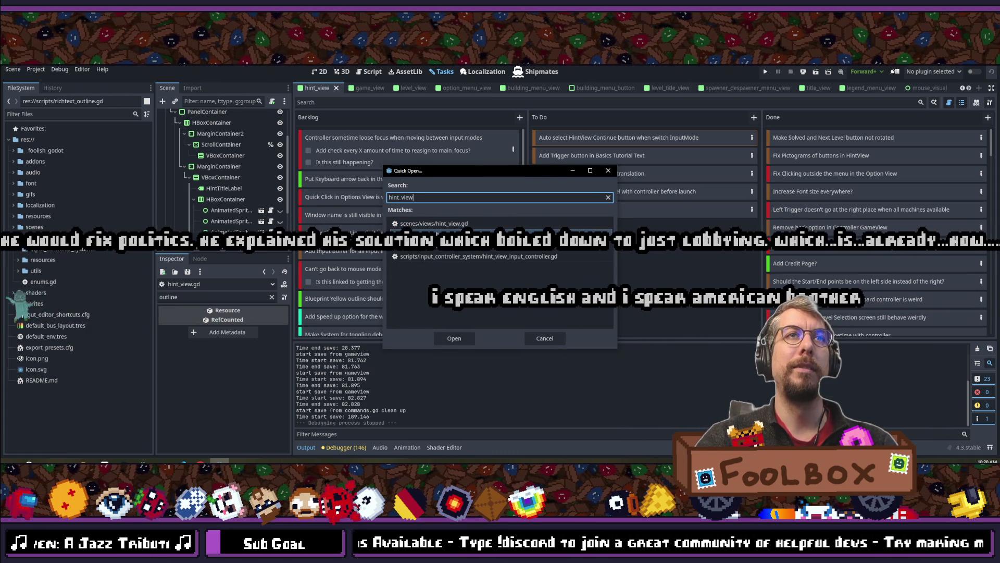
key("Return")
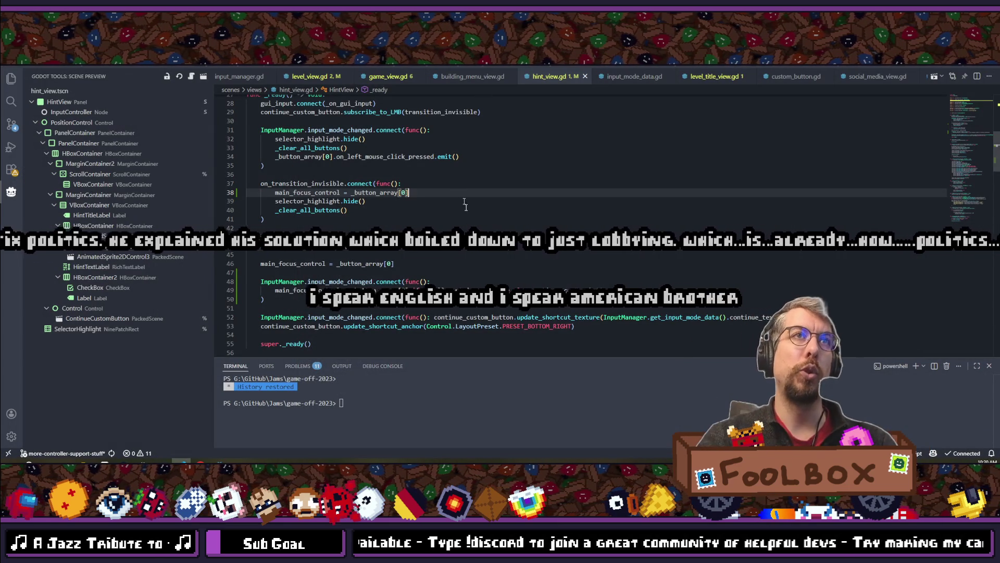
scroll(469, 224, "up", 1)
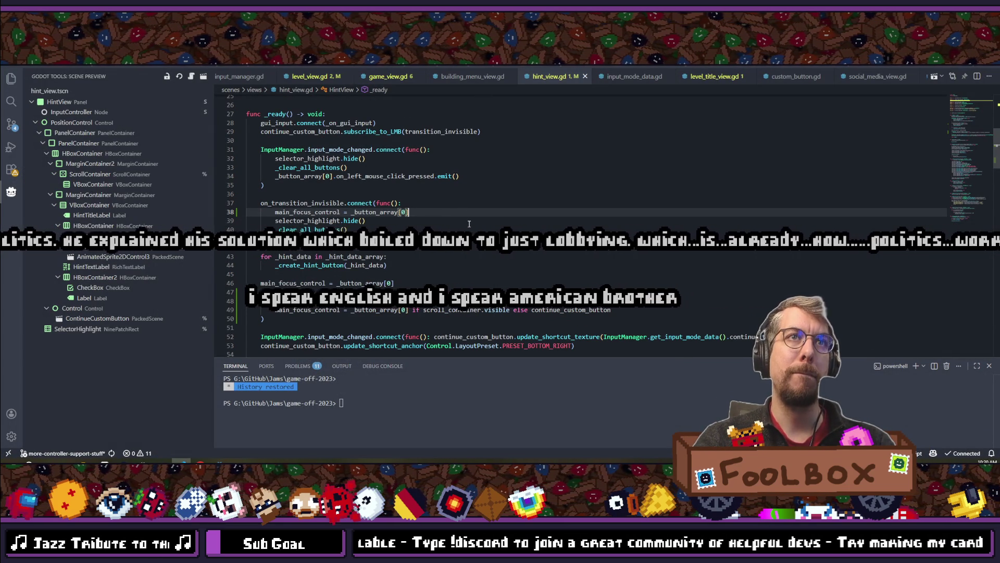
scroll(469, 224, "down", 2)
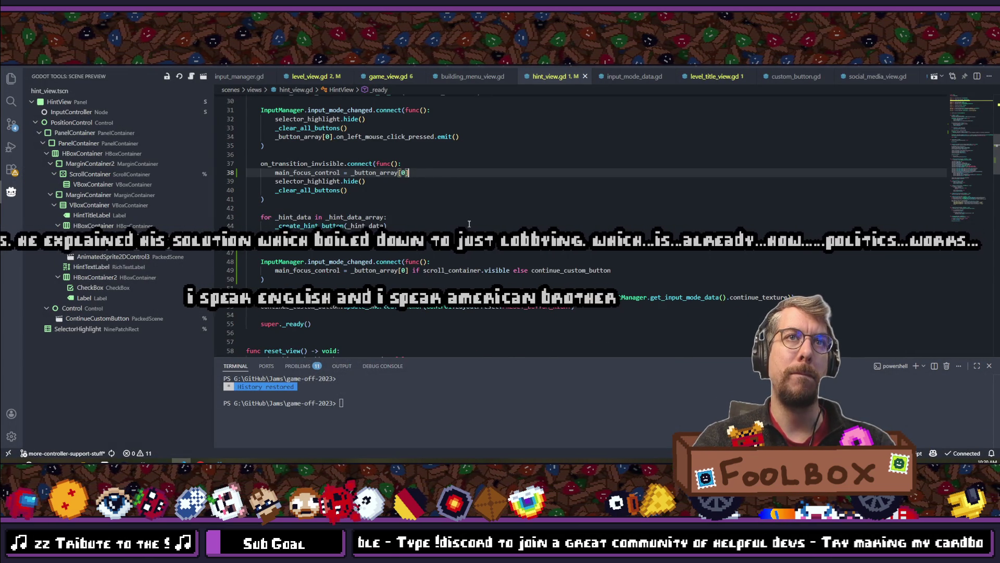
scroll(469, 224, "up", 2)
scroll(469, 224, "up", 4)
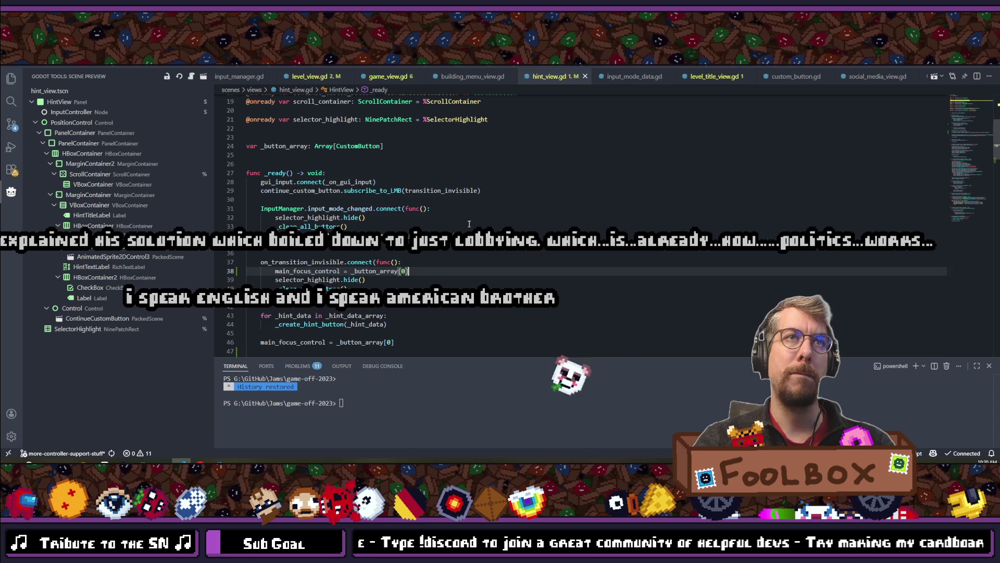
scroll(469, 224, "down", 9)
scroll(469, 224, "down", 1)
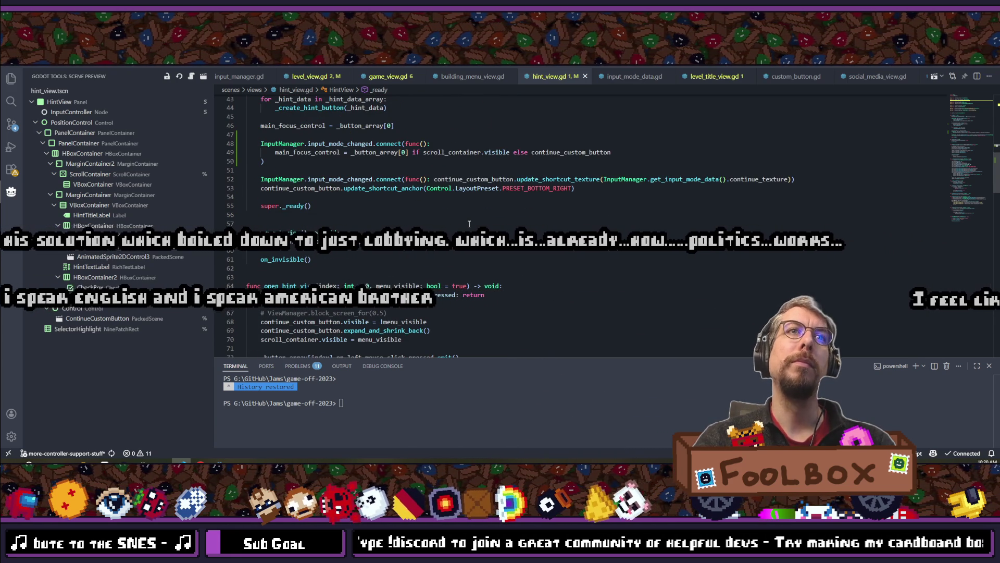
scroll(469, 224, "down", 3)
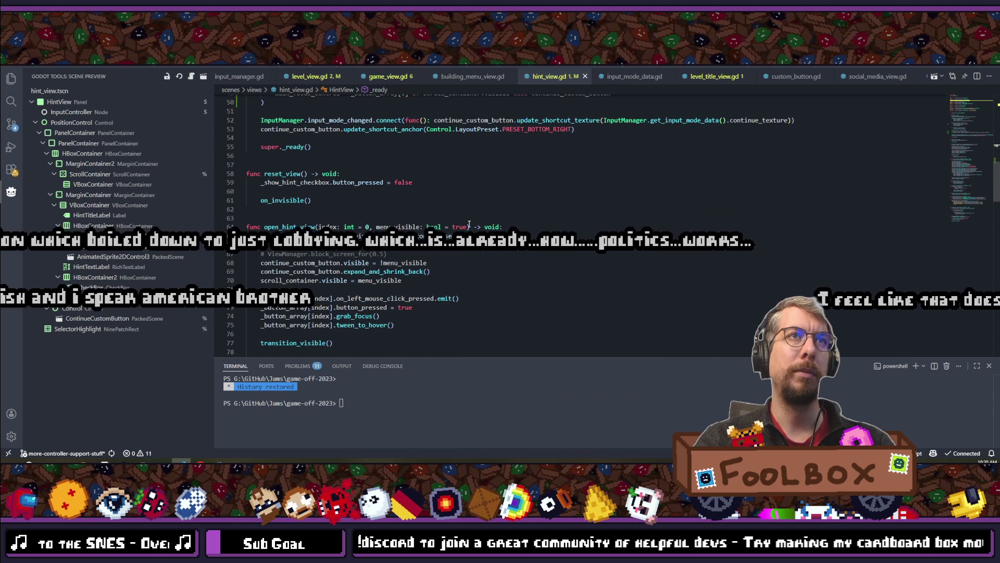
scroll(469, 223, "down", 5)
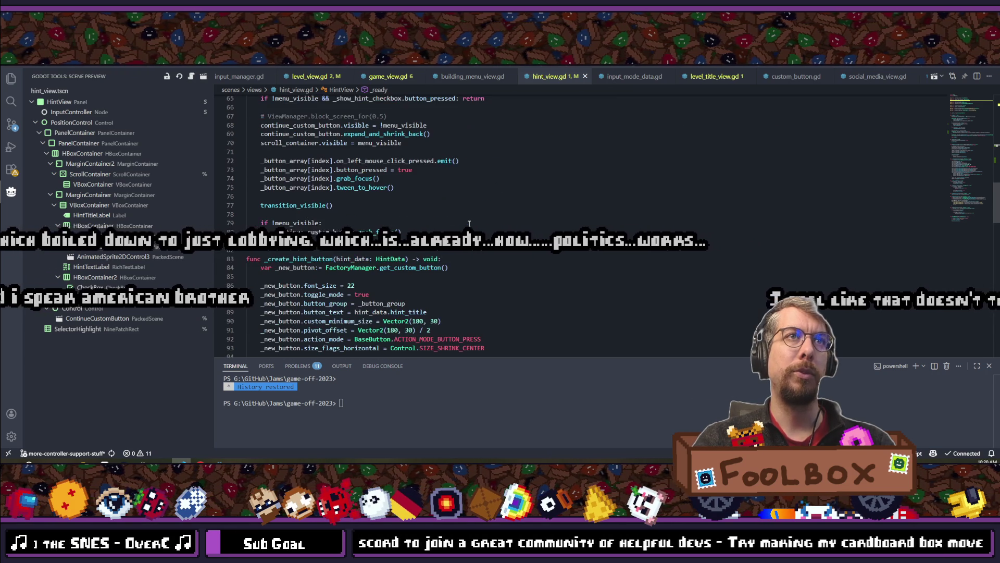
scroll(469, 224, "down", 10)
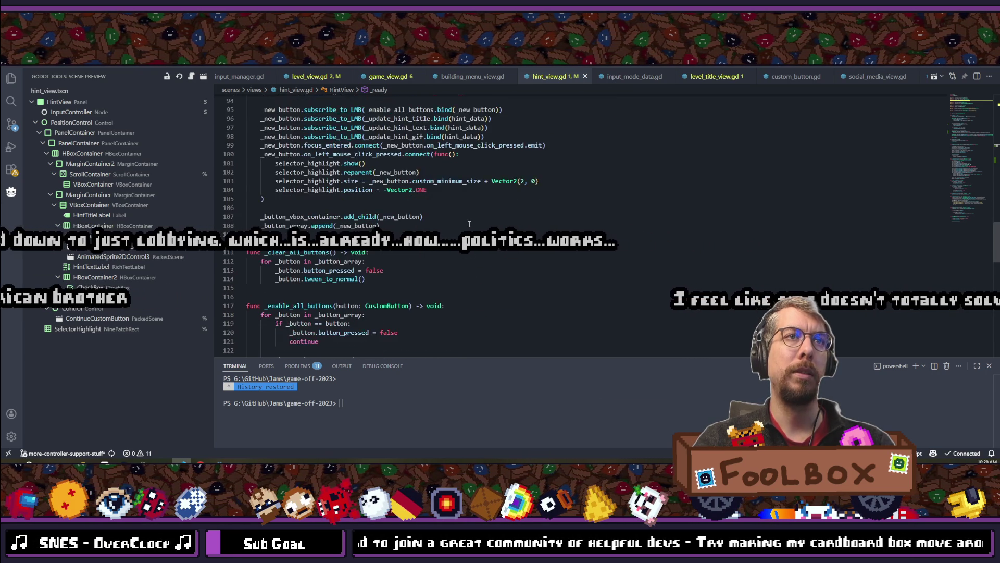
scroll(469, 224, "down", 3)
scroll(469, 224, "up", 9)
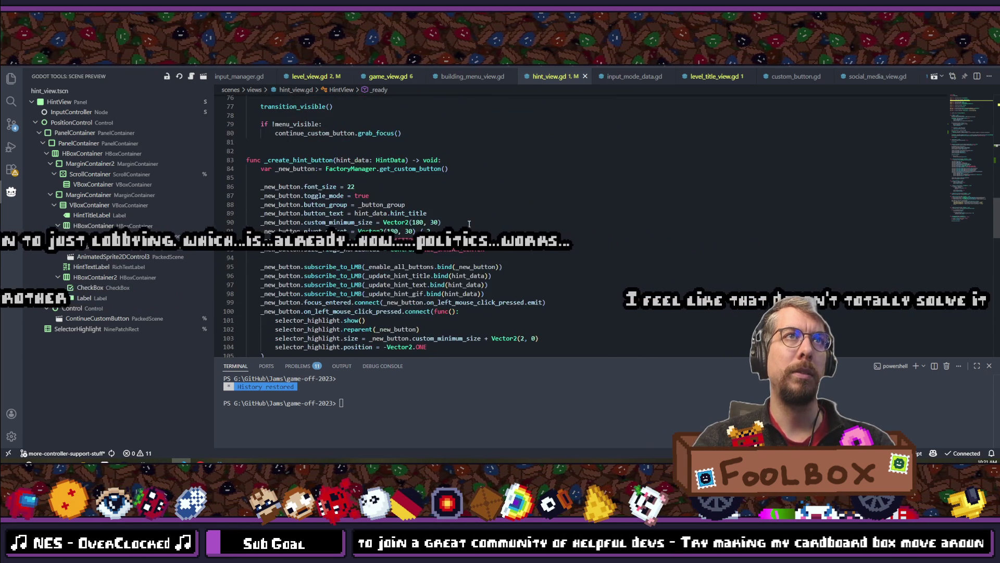
scroll(469, 224, "up", 12)
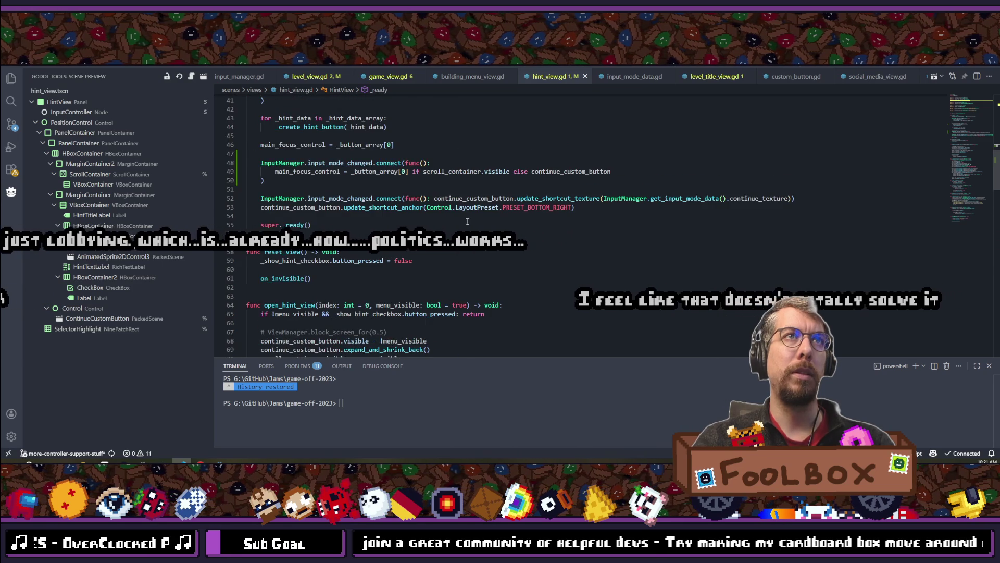
scroll(467, 221, "up", 2)
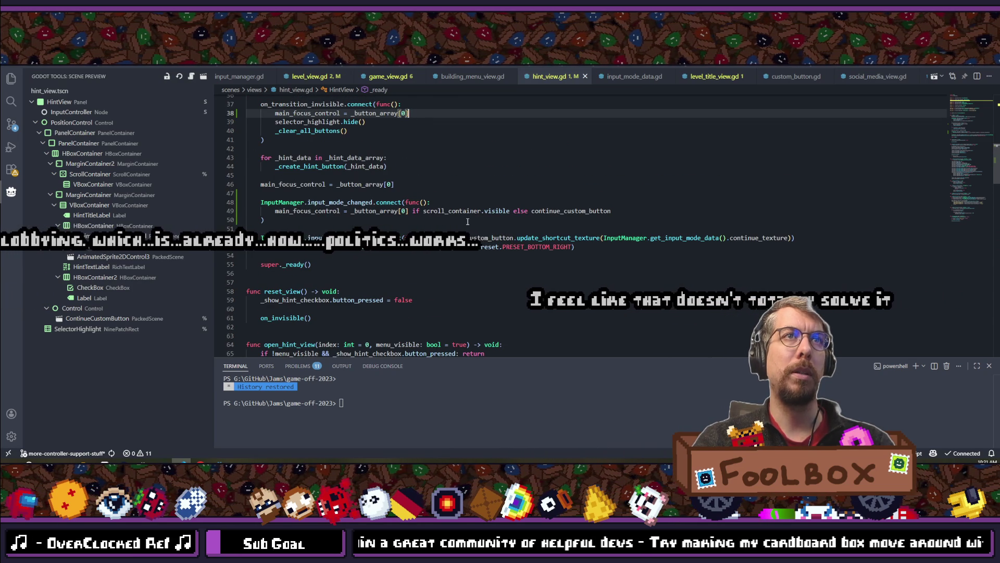
scroll(467, 222, "up", 2)
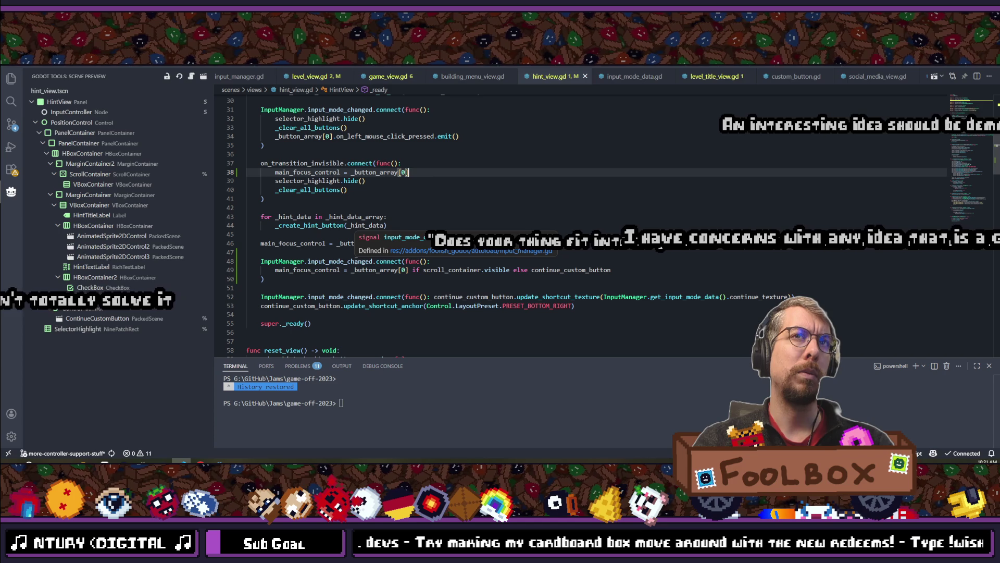
scroll(356, 260, "up", 2)
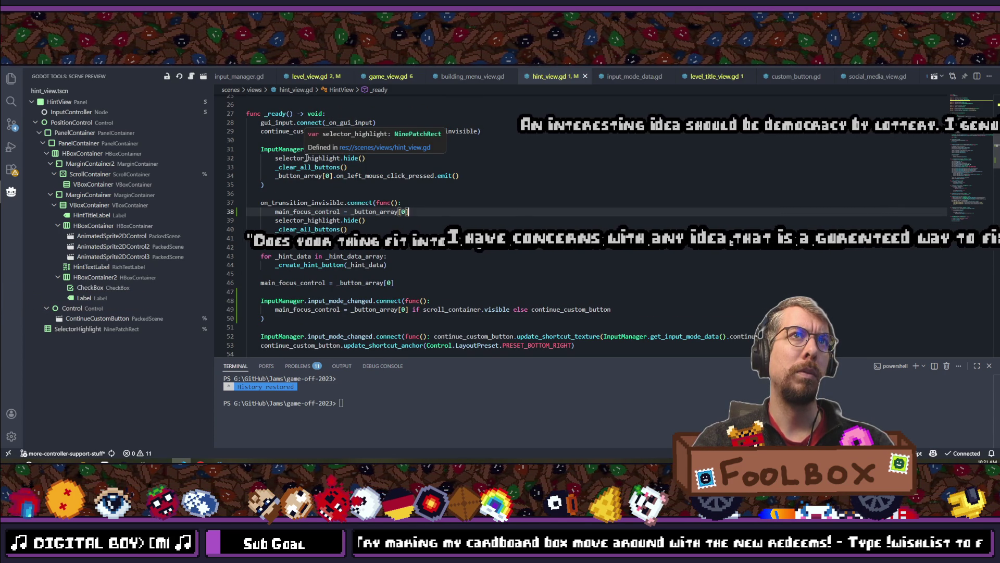
double_click(310, 177)
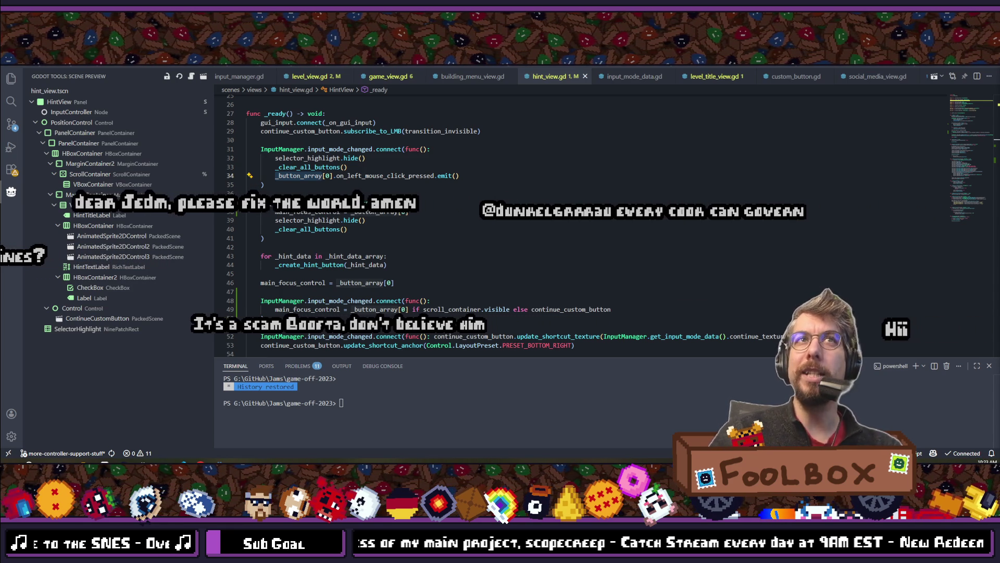
key("Up")
key("End")
Start an 'if' line above the emit call and paste scroll_container.visible from line 50 into it.
key("Return")
type("if")
scroll(453, 200, "down", 2)
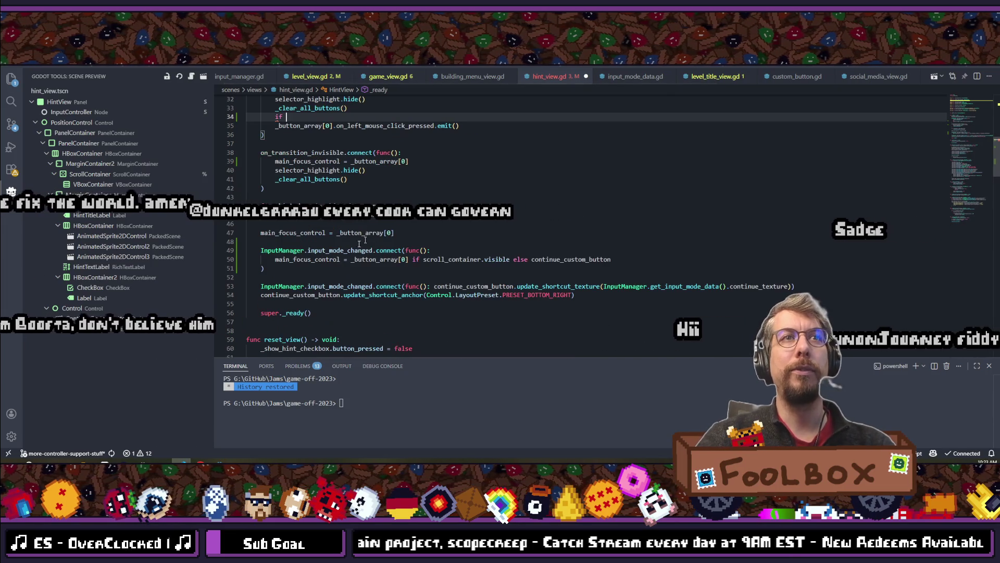
mouse_move(423, 259)
left_mouse_down()
mouse_move(526, 260)
mouse_move(511, 260)
left_mouse_up()
key("ctrl+c")
scroll(511, 261, "up", 2)
left_click(299, 176)
key("ctrl+v")
End the condition with ':', indent the emit call beneath it, fix the underscore, and save.
type(":")
key("Down")
key("Home")
key("Tab")
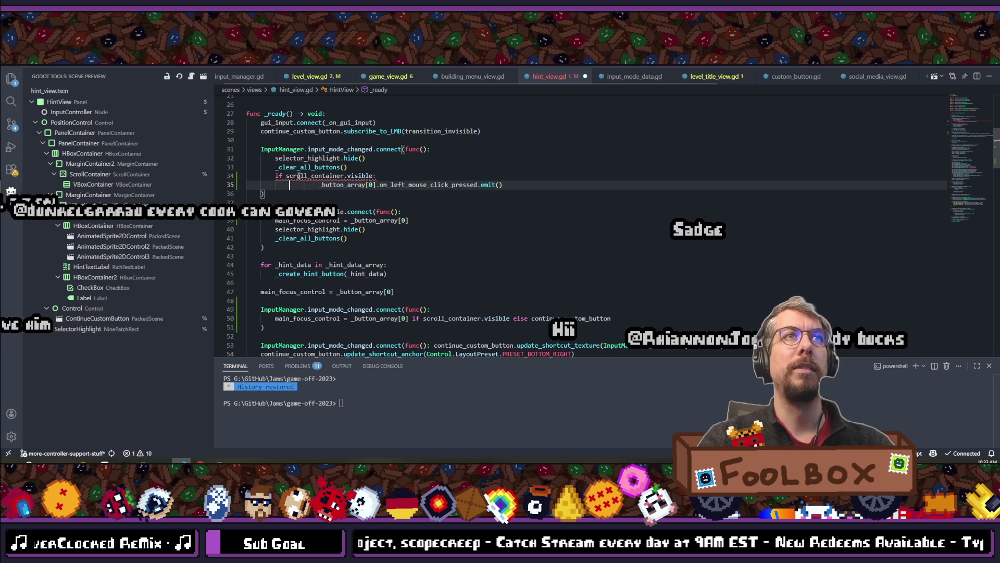
type("_")
key("ctrl+s")
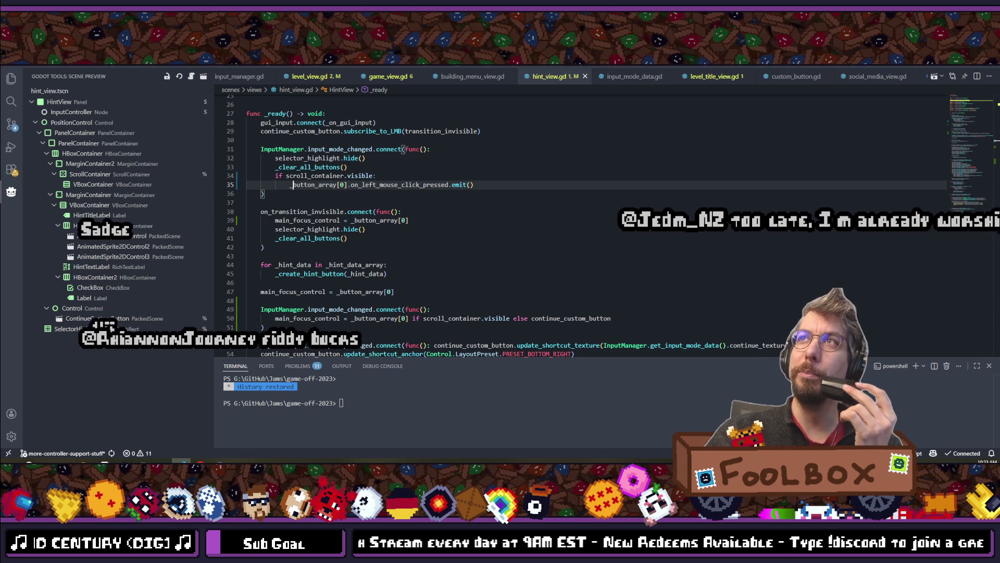
Review the on_transition_invisible handler further down hint_view.gd.
left_click(536, 210)
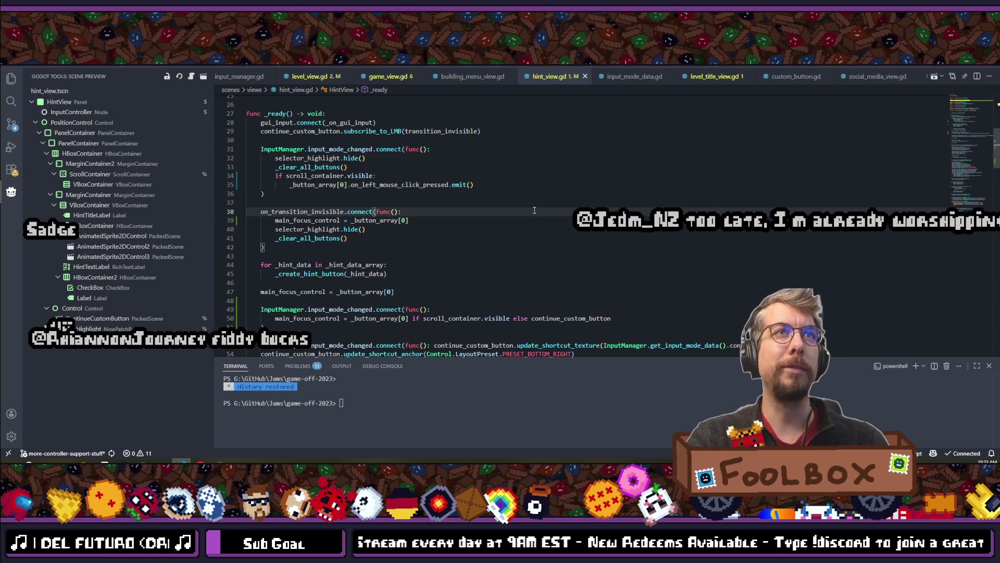
scroll(397, 237, "down", 2)
scroll(397, 237, "down", 4)
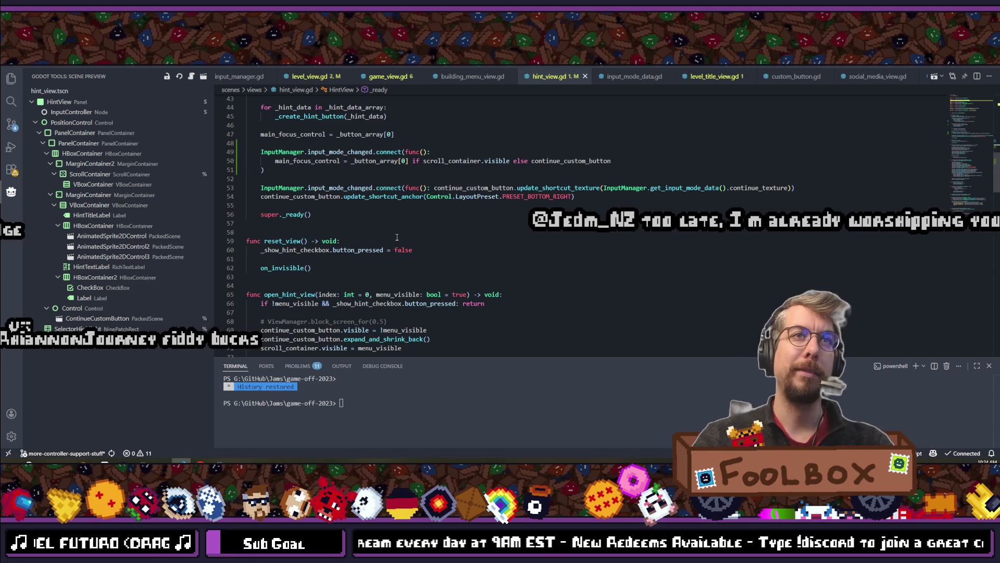
scroll(397, 237, "down", 4)
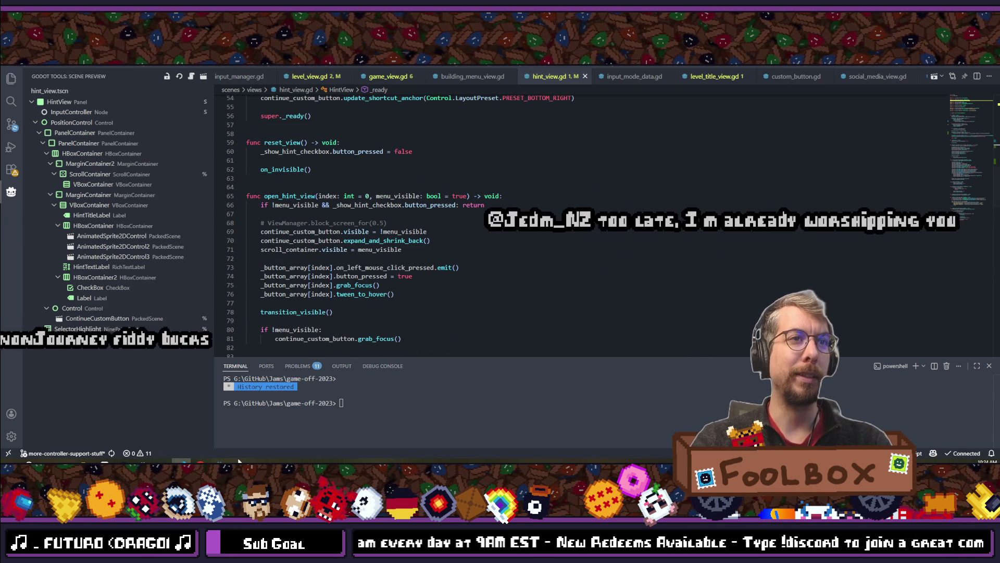
key("alt+Tab")
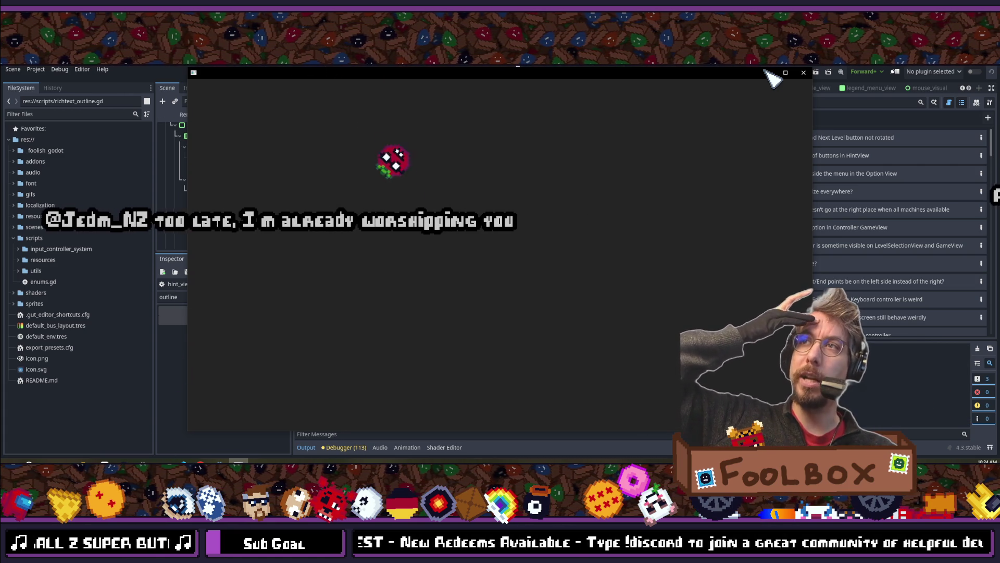
Relaunch Block Shop with the new code, start from the main menu, and dismiss level 1:1's Basics hint.
left_click(766, 73)
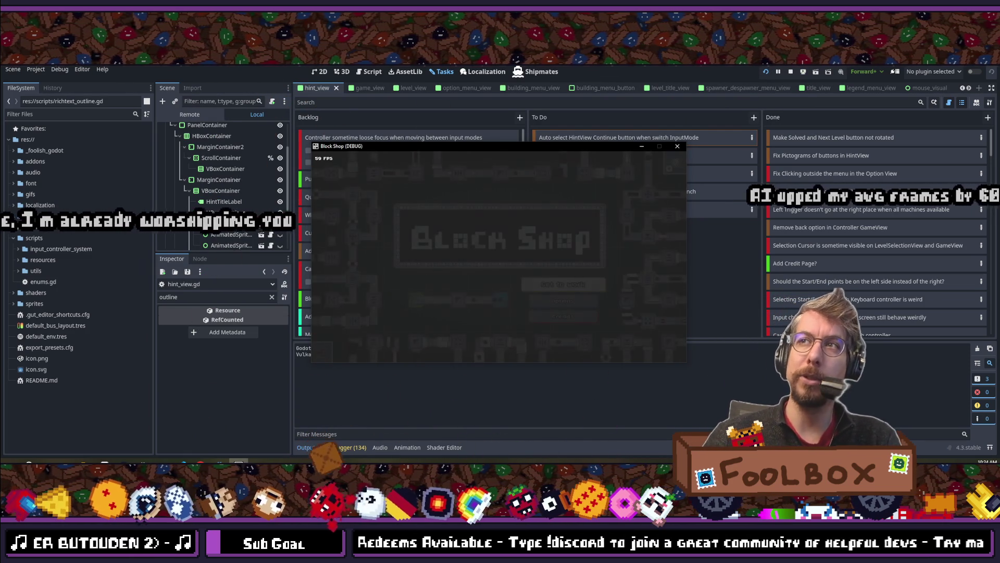
key("Return")
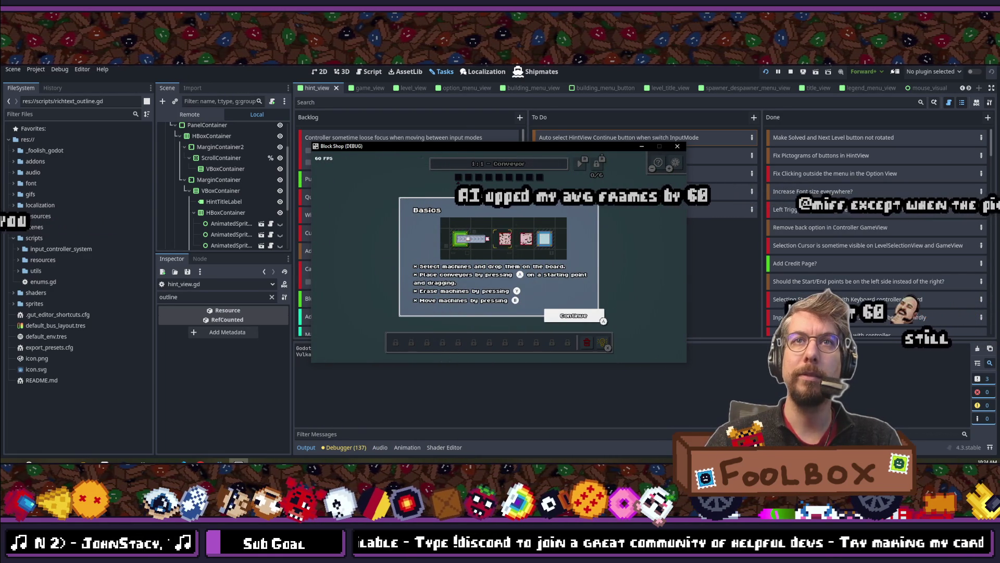
left_click(574, 316)
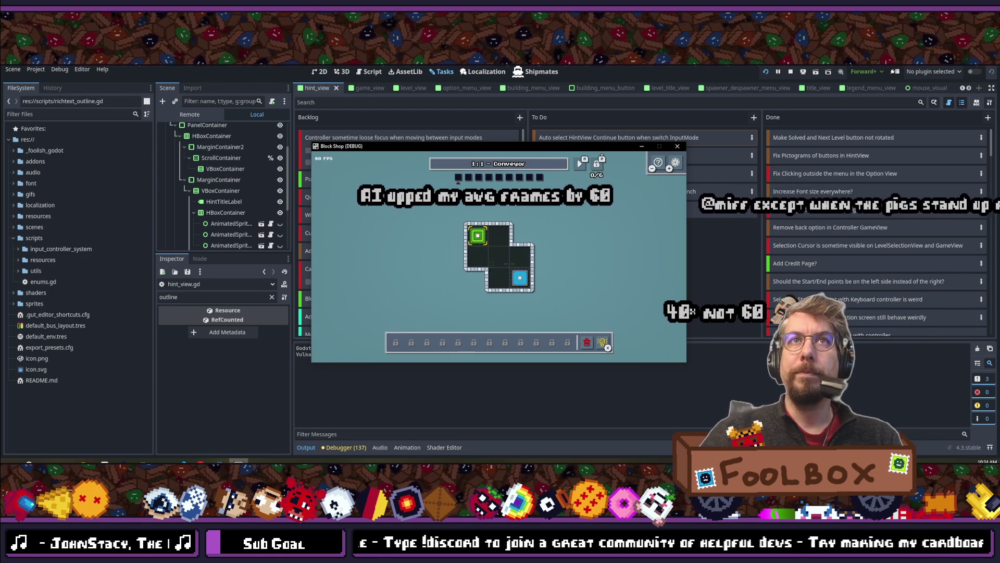
Skip ahead to level 1:4 Split Decision, close its Splitter hint, and open the hints browser.
key("e")
key("e")
key("e")
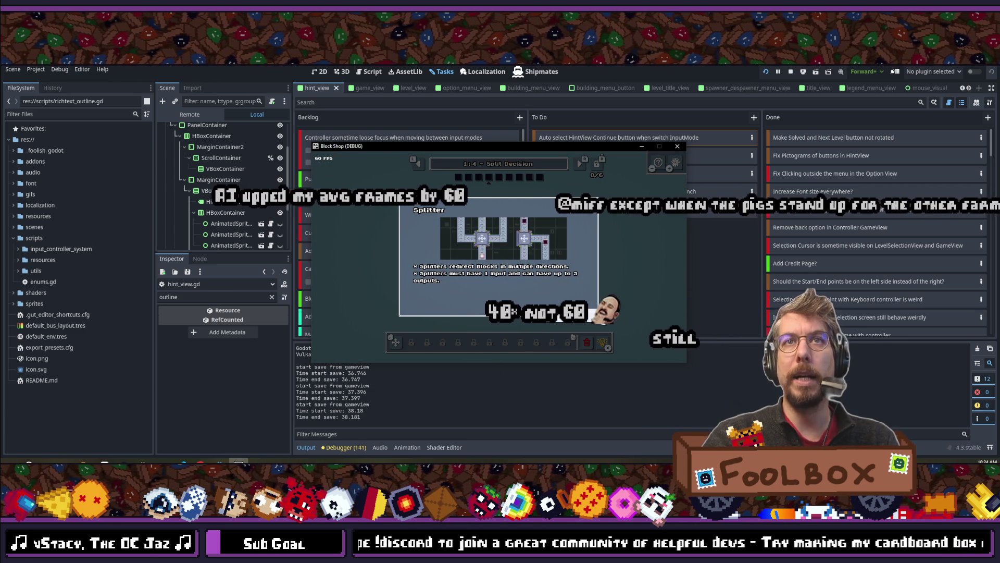
key("e")
key("h")
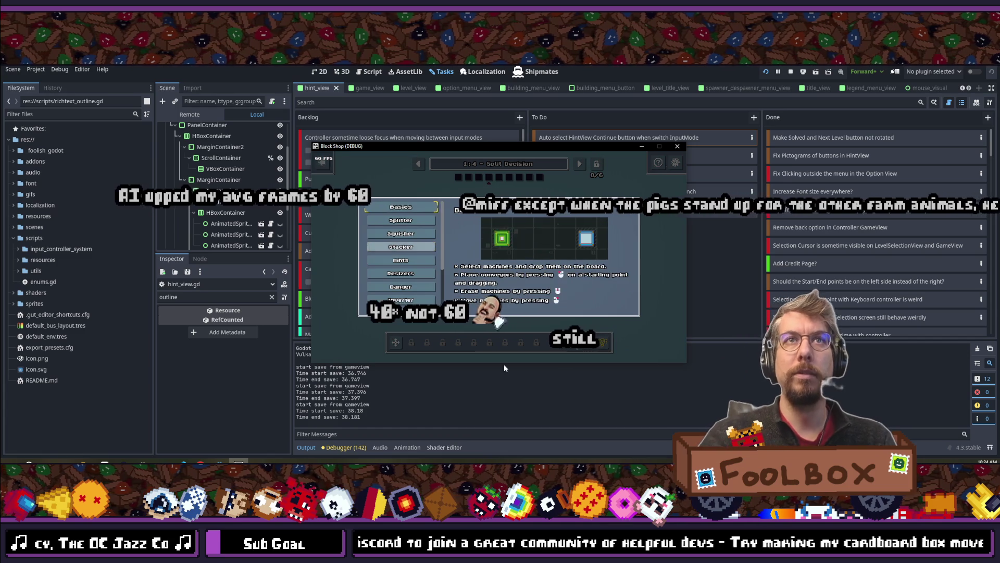
Browse the Squisher, Splitter, Fabricators, Rotator, Danger and Stackers hints, ending on Basics.
left_click(401, 233)
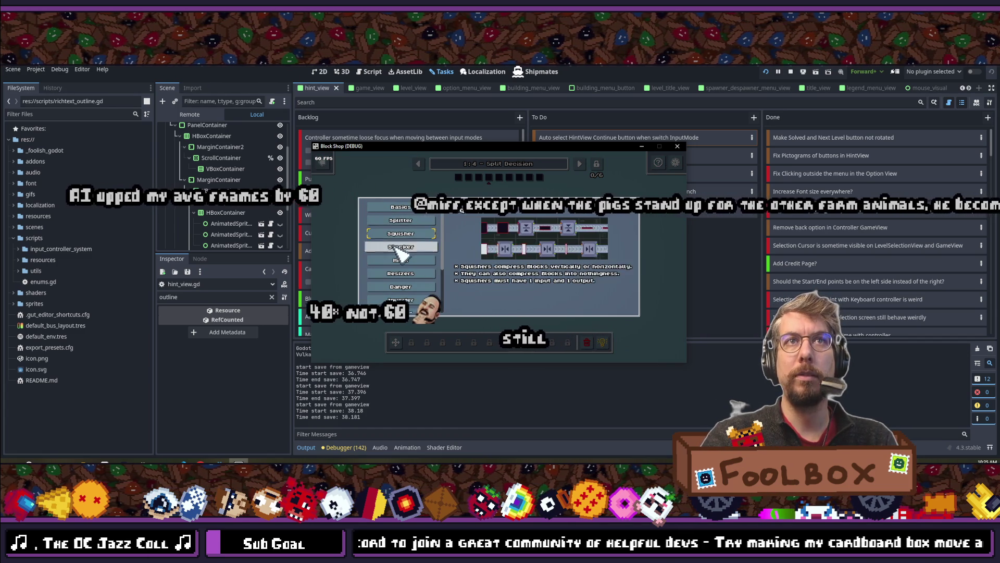
left_click(417, 208)
left_click(411, 220)
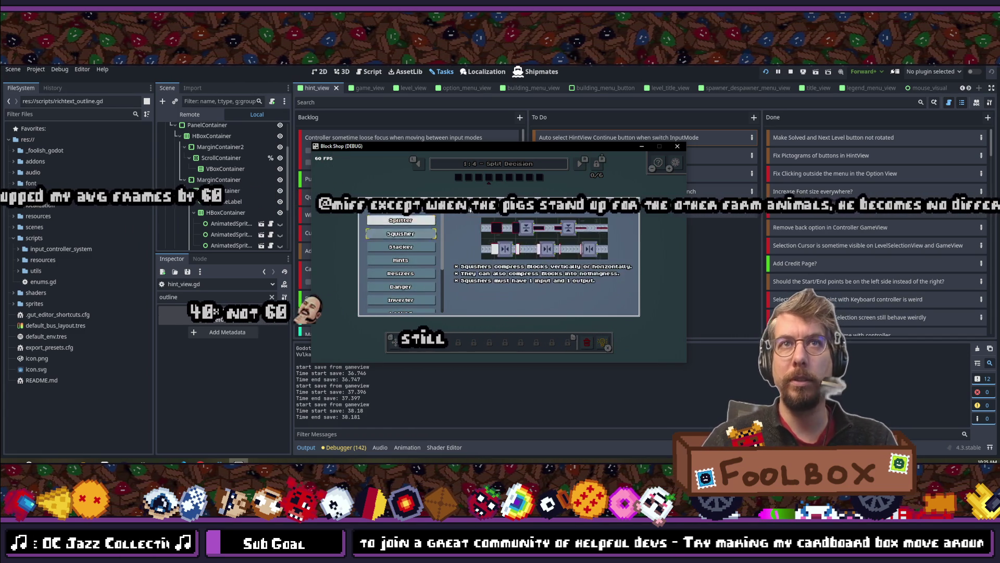
scroll(400, 271, "down", 1)
left_click(401, 307)
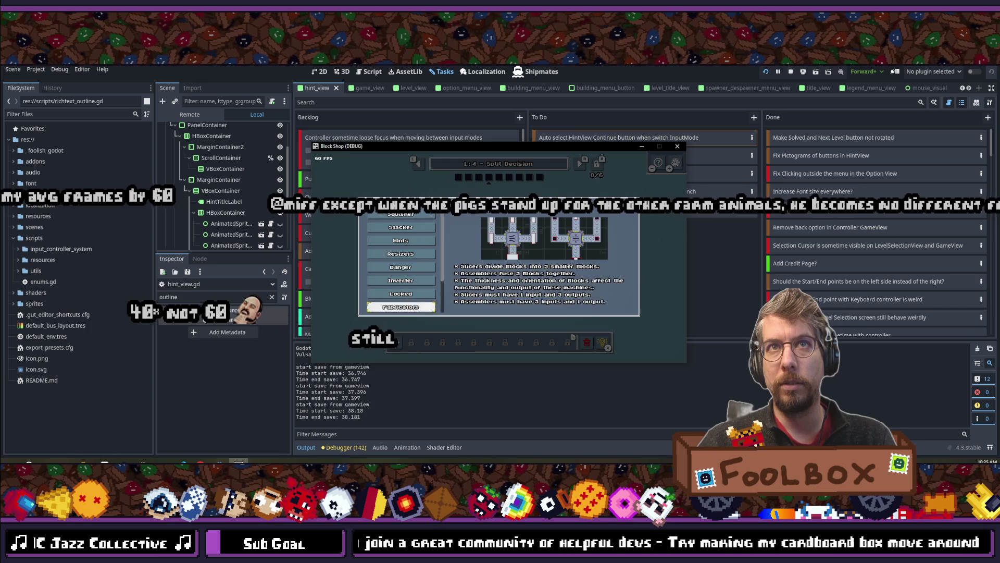
key("Down")
key("Down")
key("Down")
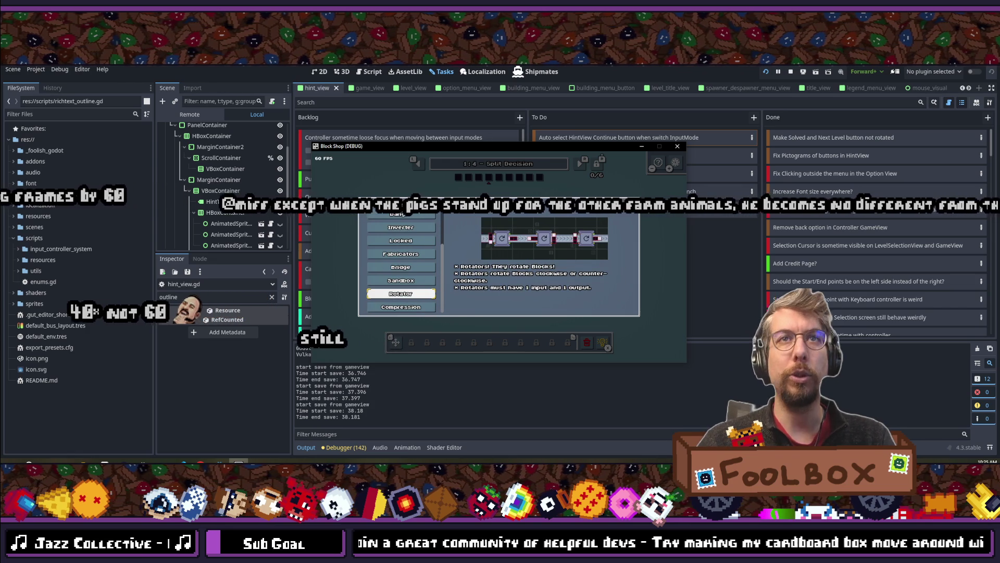
key("Up")
key("Up")
key("Up")
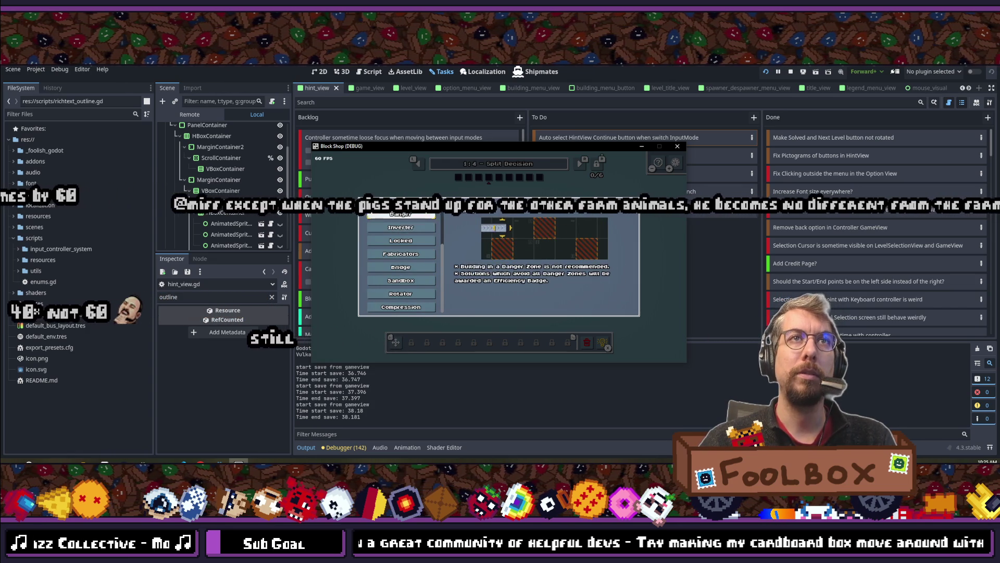
key("Up")
key("Up")
key("Up")
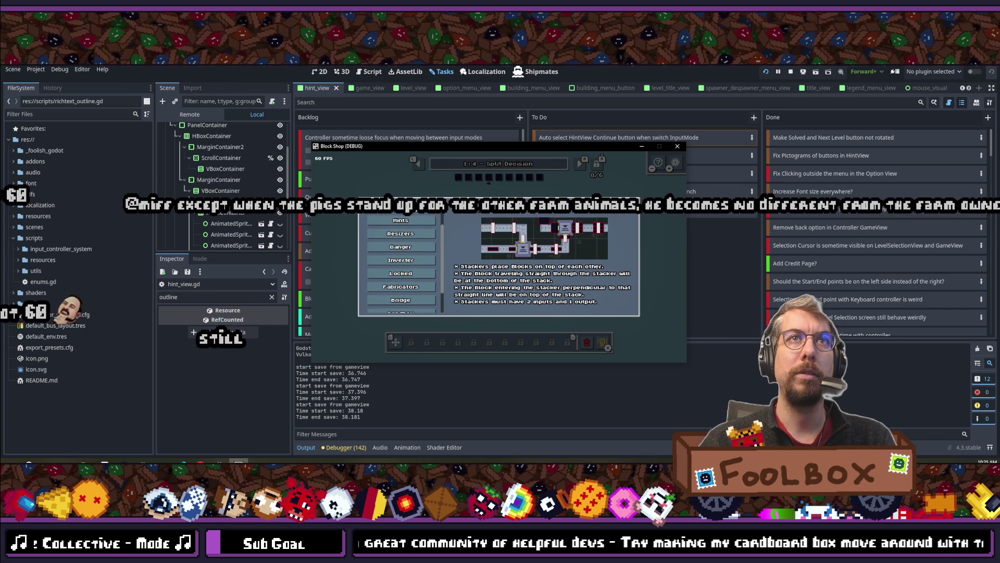
key("Up")
key("Up")
key("Up")
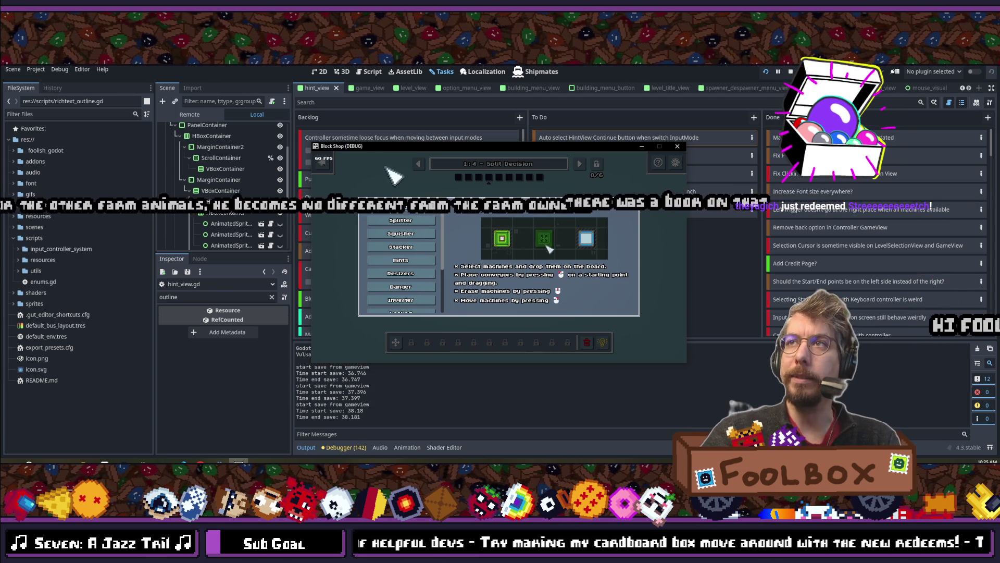
Close the hint, switch to controller input, pick machines to place, and skip to the next level.
left_click(619, 188)
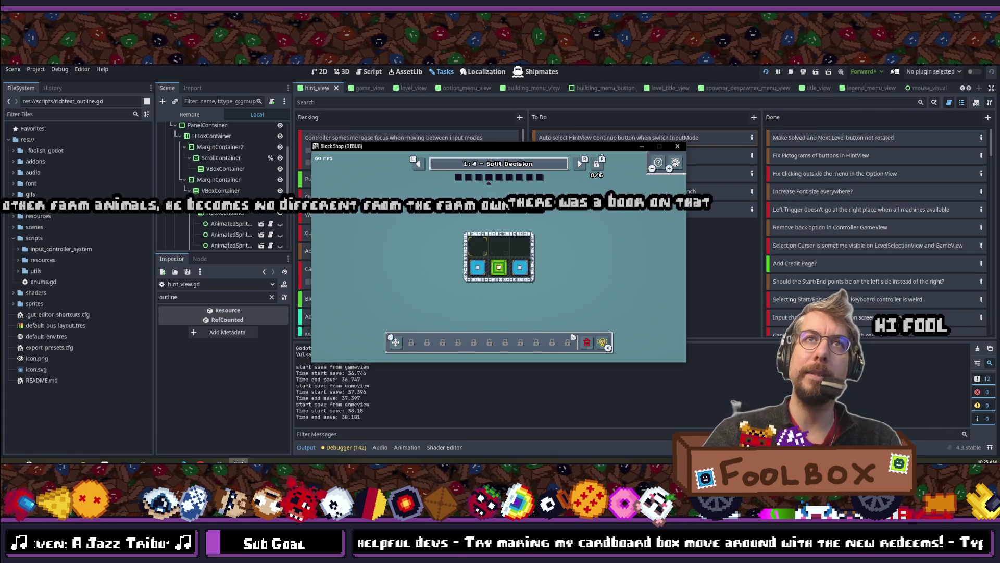
key("Right")
key("Up")
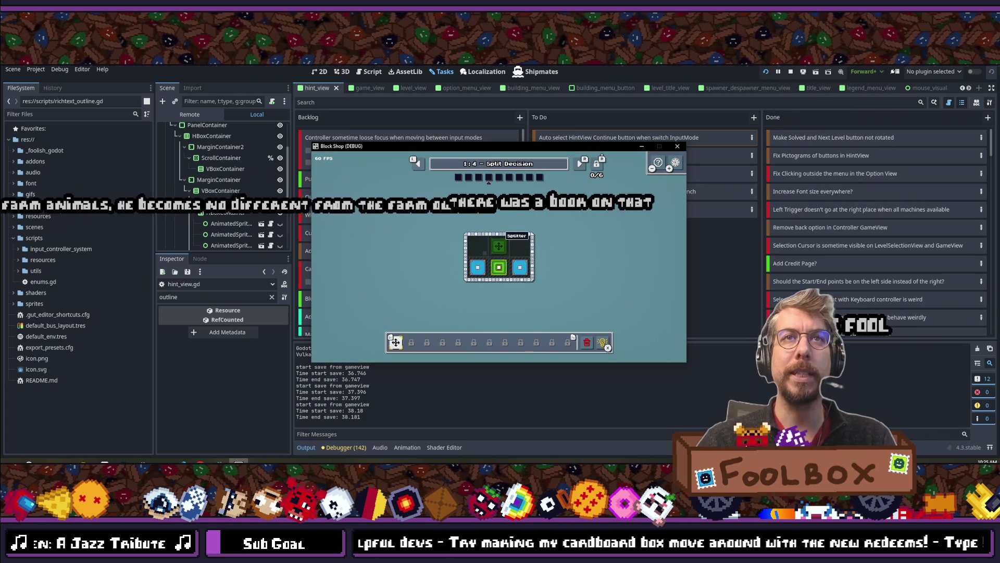
key("Left")
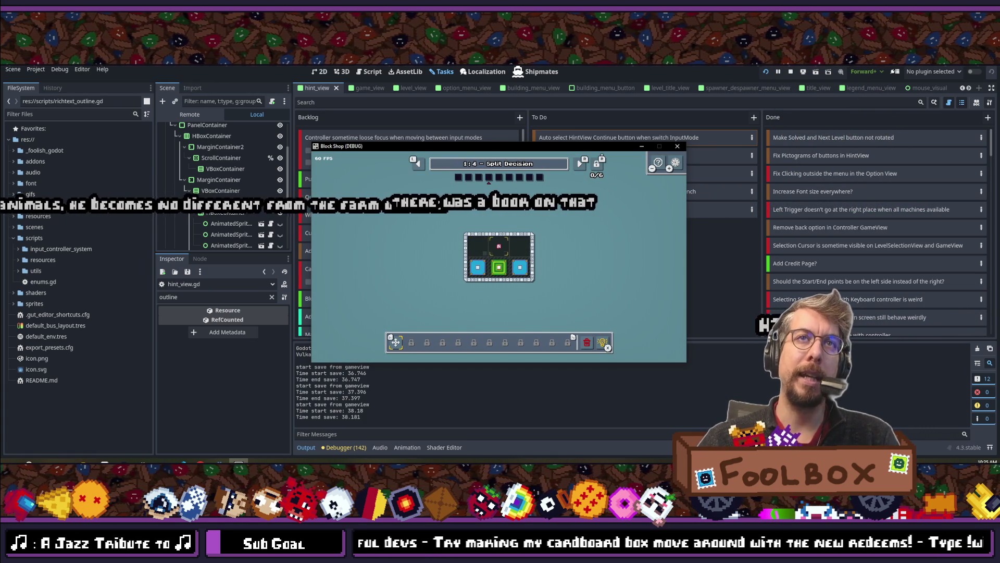
key("e")
key("e")
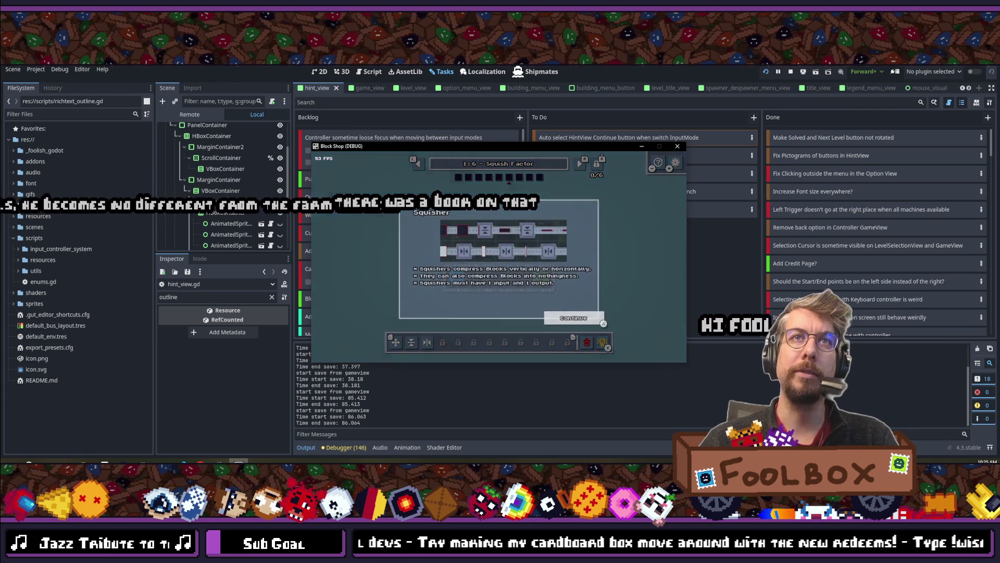
Pause the game and quit it from the pause menu.
key("Escape")
key("Down")
key("Down")
key("Return")
key("Return")
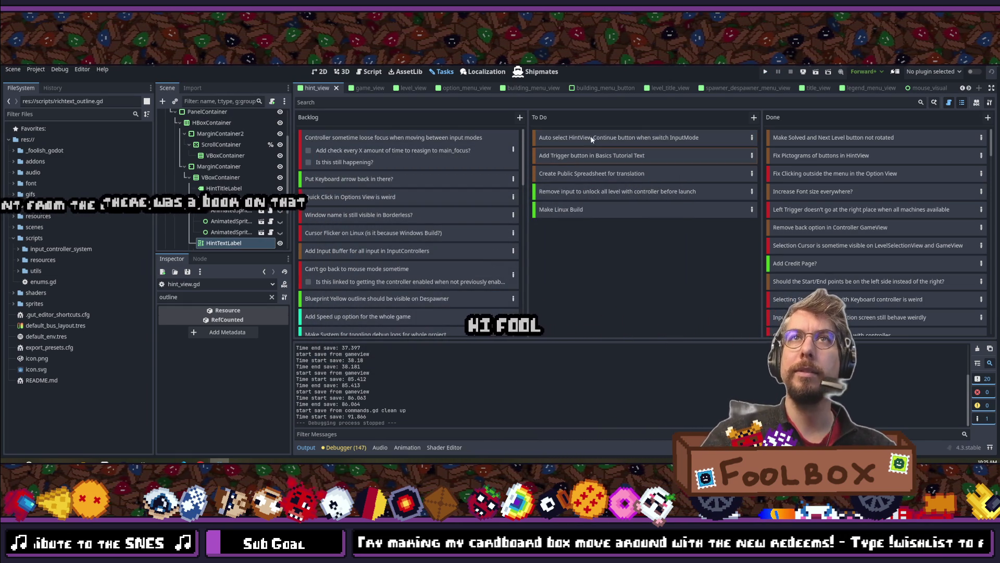
Drag the 'Auto select HintView Continue button when switch InputMode' card to the top of Done.
left_click_drag(570, 137, 814, 131)
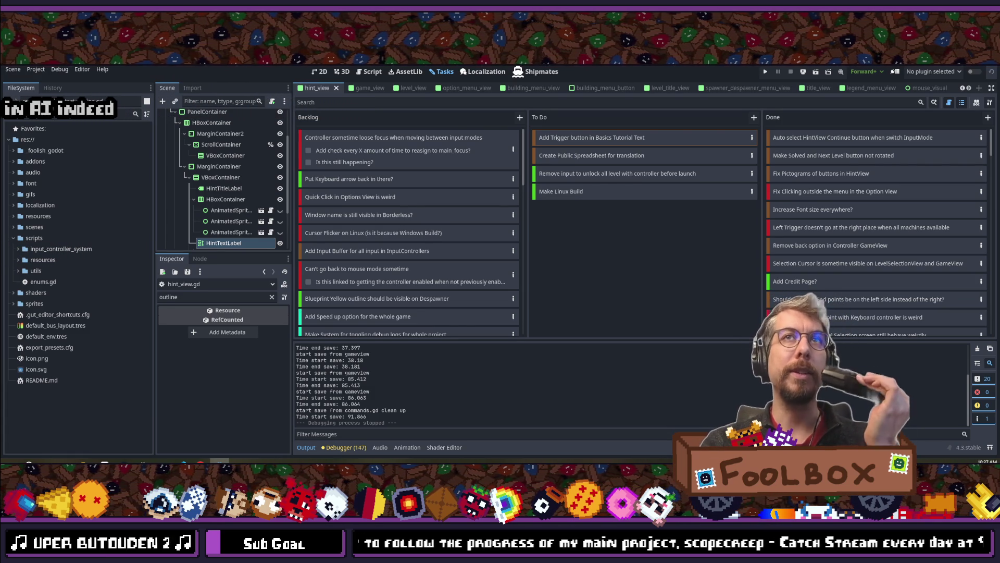
key("shift+alt+o")
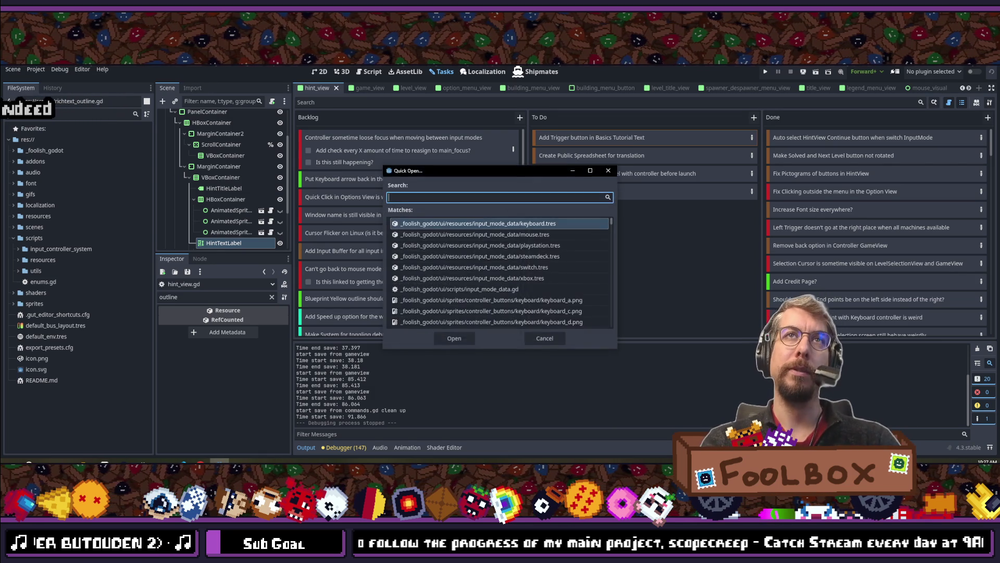
key("Escape")
key("shift+alt+o")
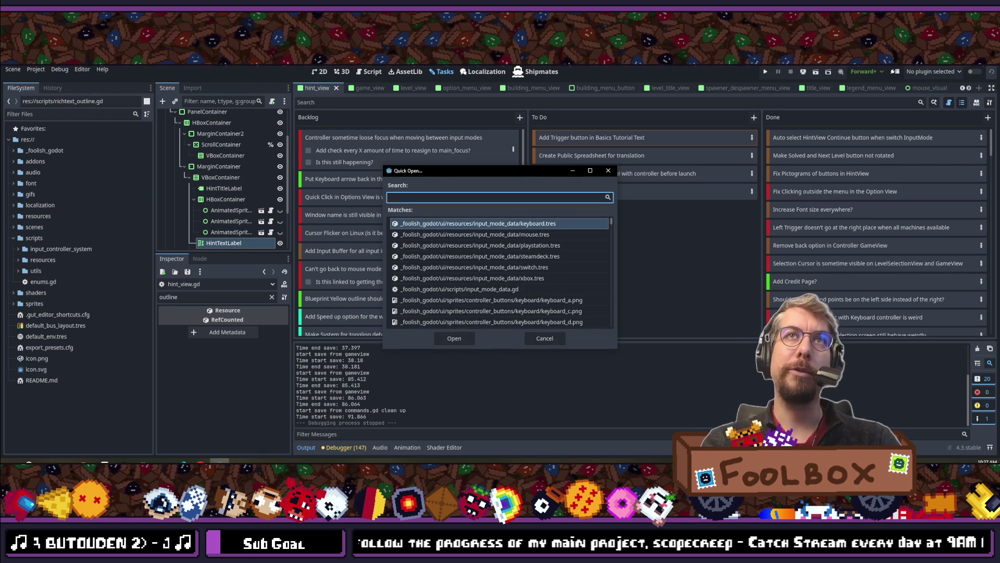
key("Escape")
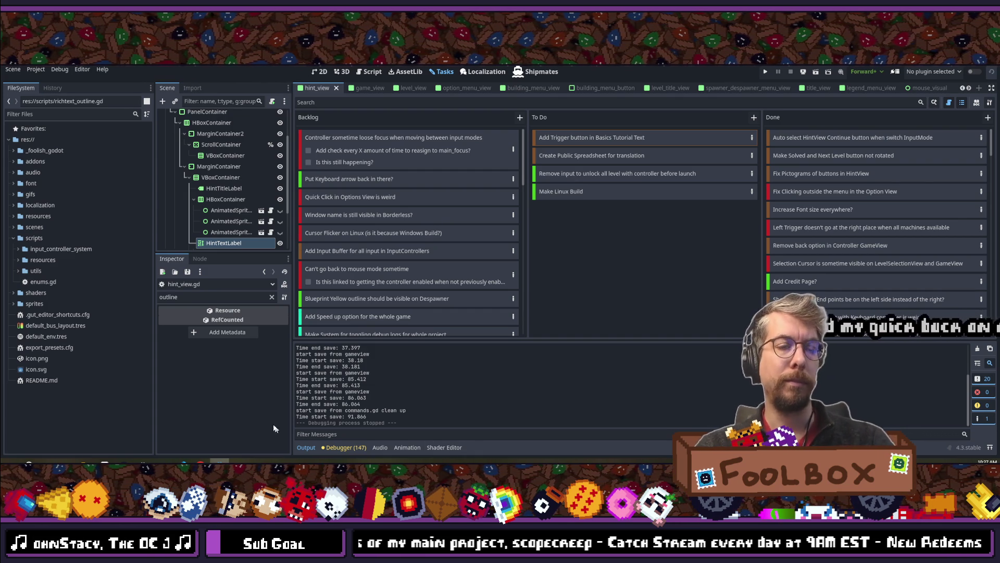
Bring GitKraken to the front to show the game-off-2023 repository.
left_click(162, 461)
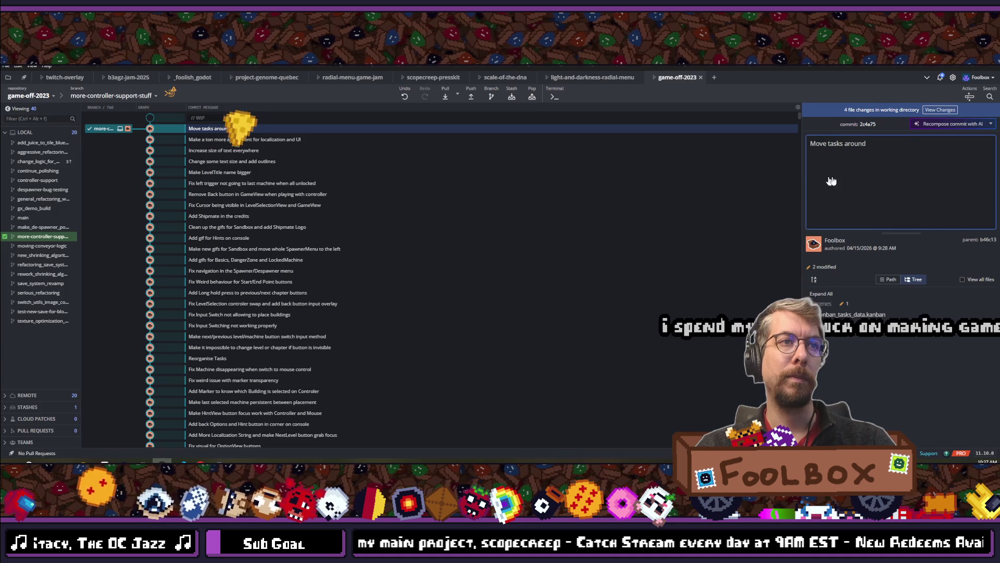
Stage all four changed files and commit them as 'Make Continue button transition properly when changing Inputs'.
left_click(970, 140)
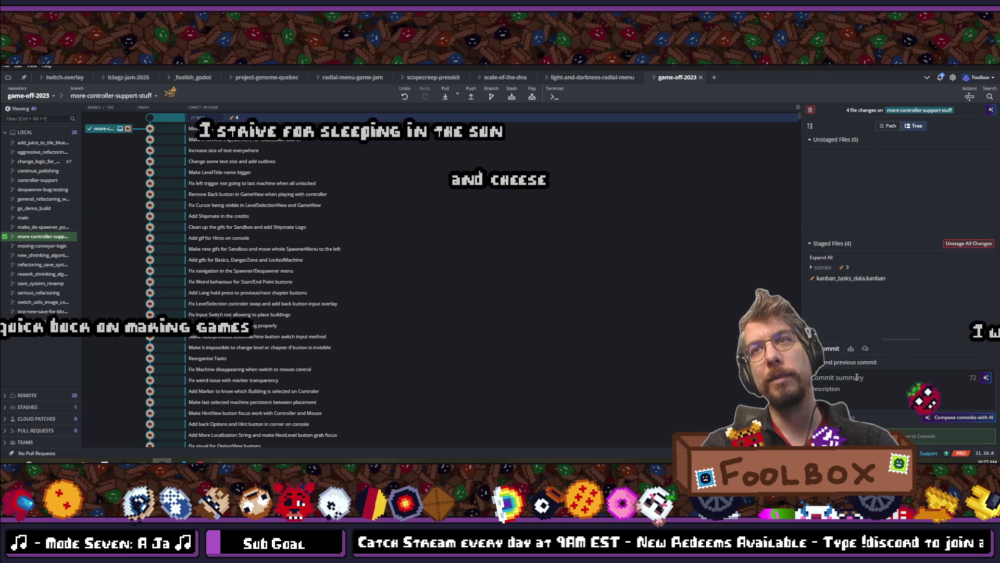
type("Mak")
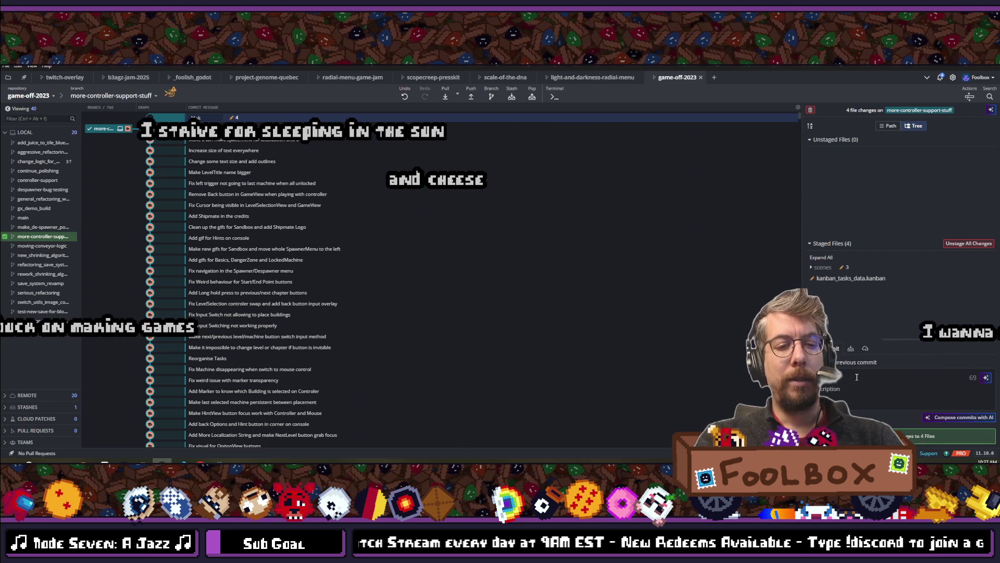
type("e Continue")
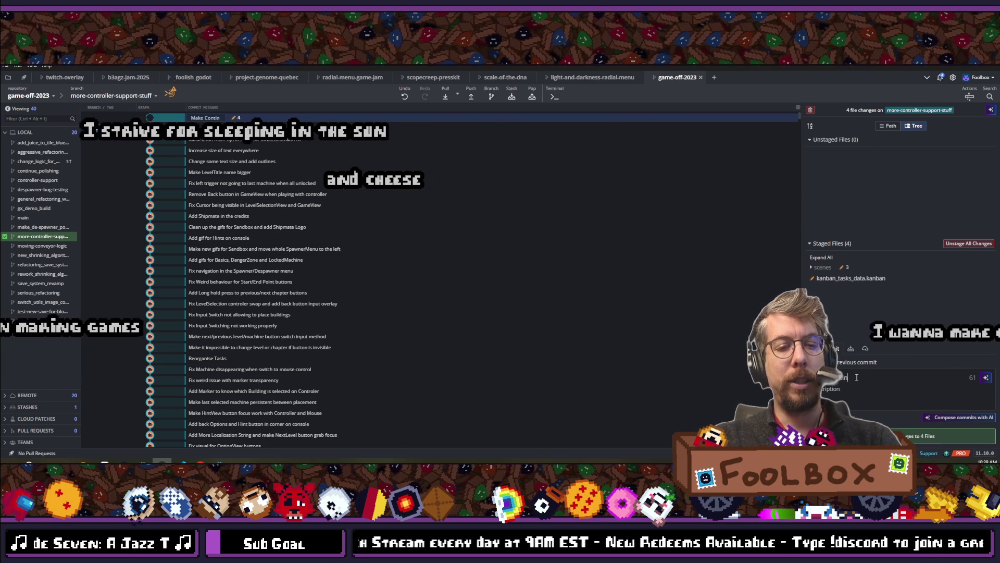
type("on transition")
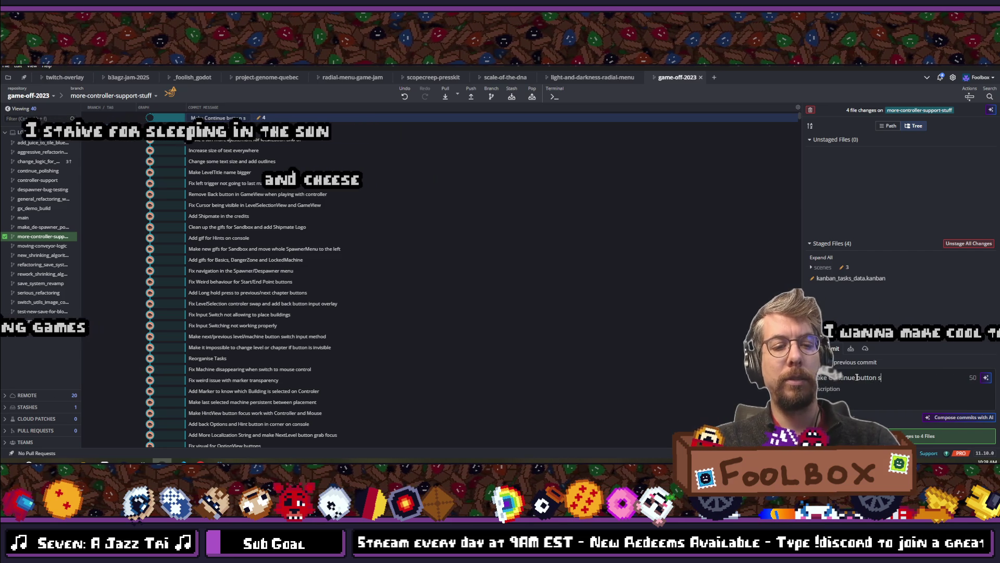
type(" pro")
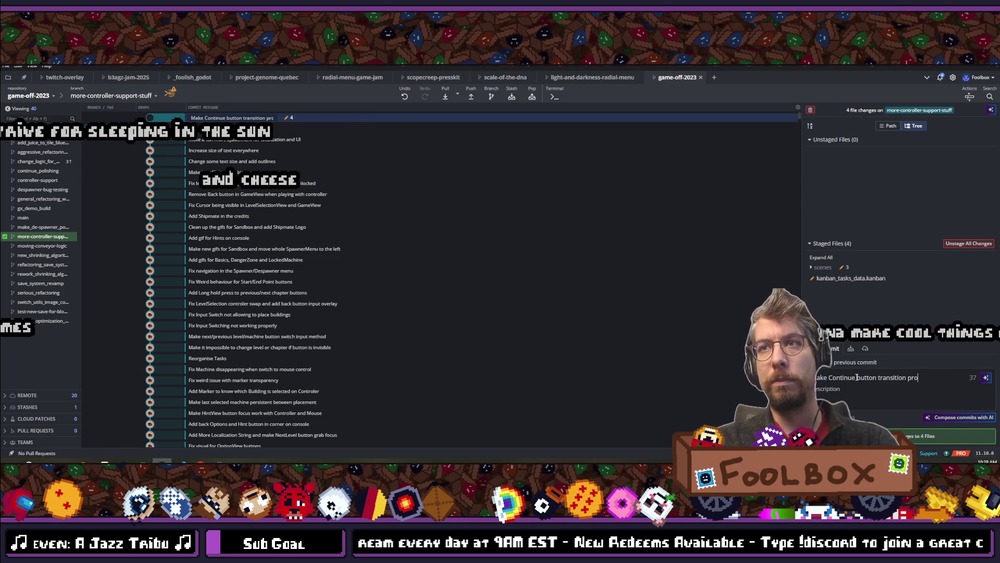
type("perly ")
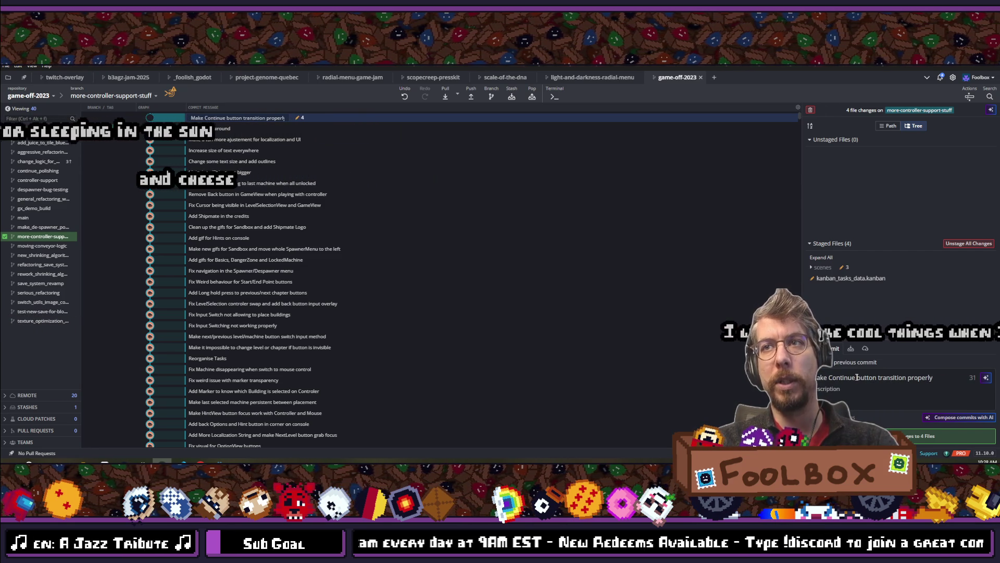
type("when chan")
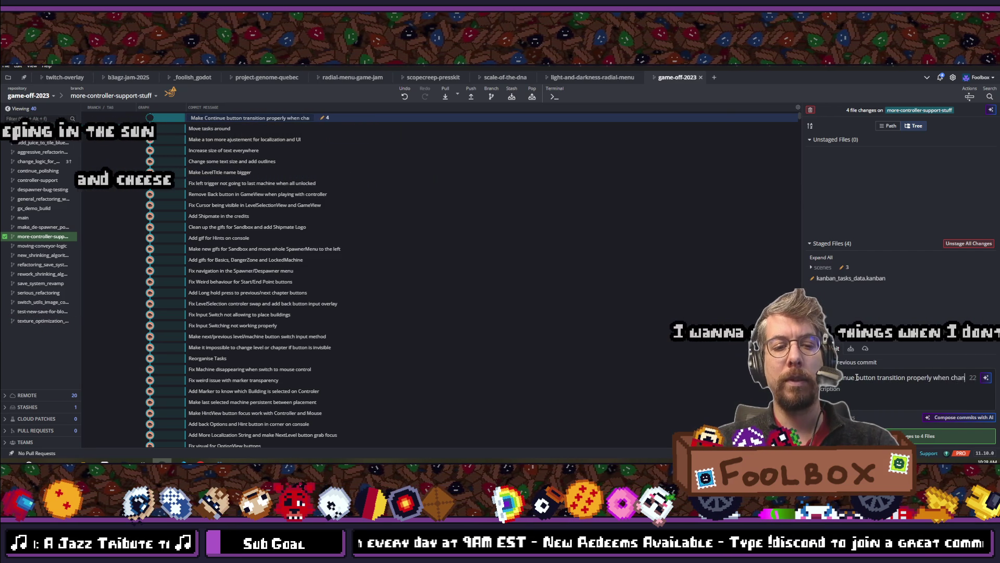
type("ging Input")
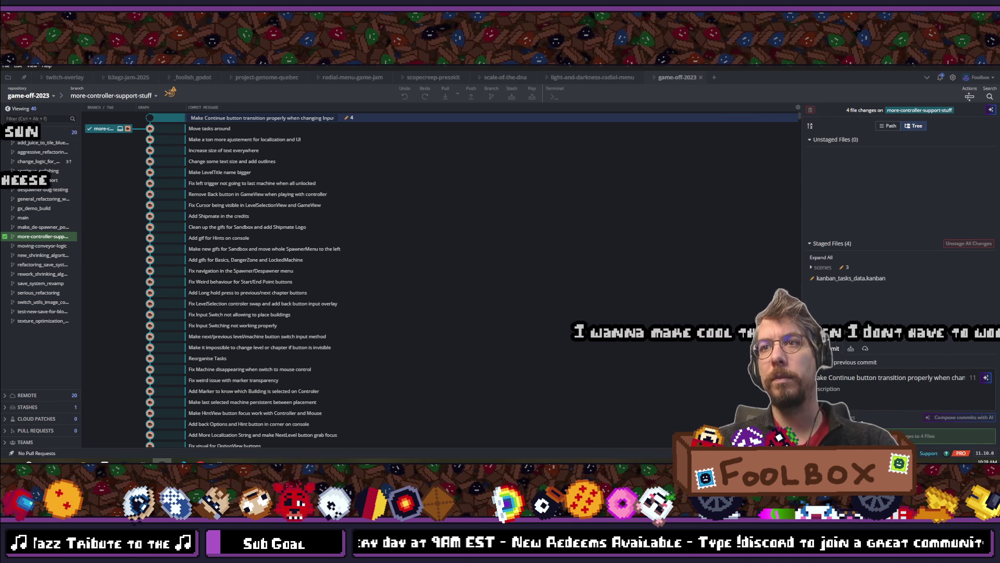
key("ctrl+Return")
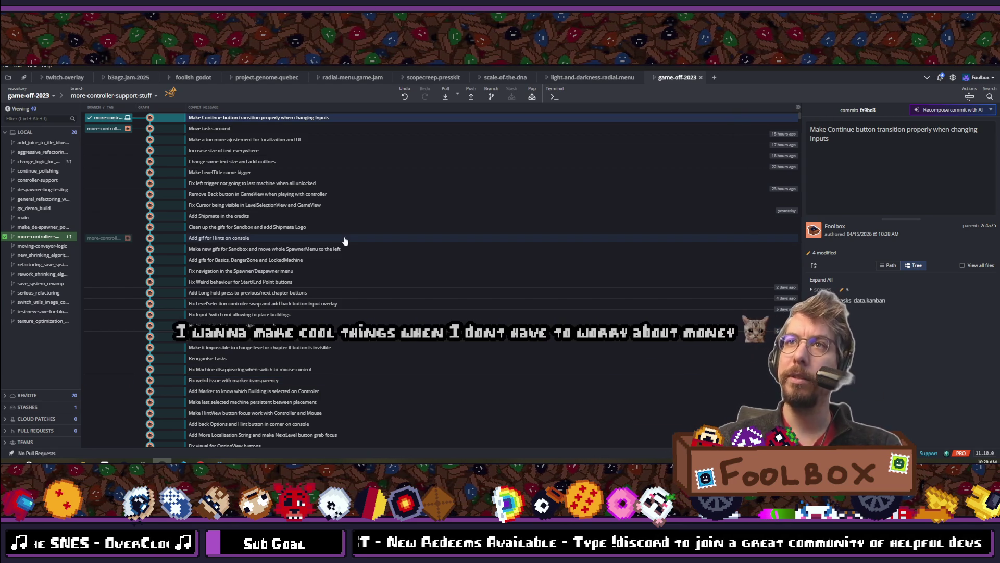
Push the more-controller-support-stuff branch and its new commit to the remote.
left_click(467, 95)
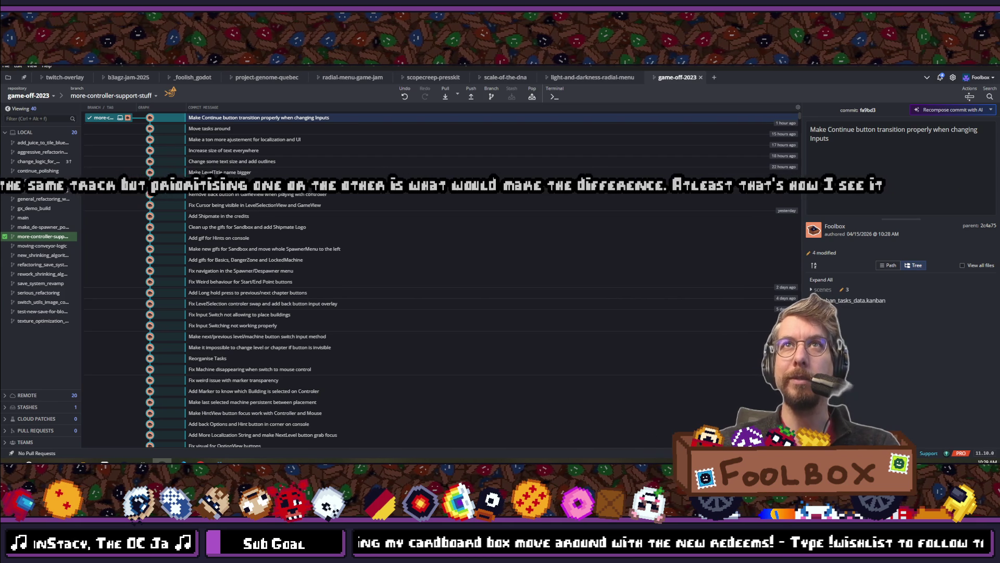
mouse_move(218, 463)
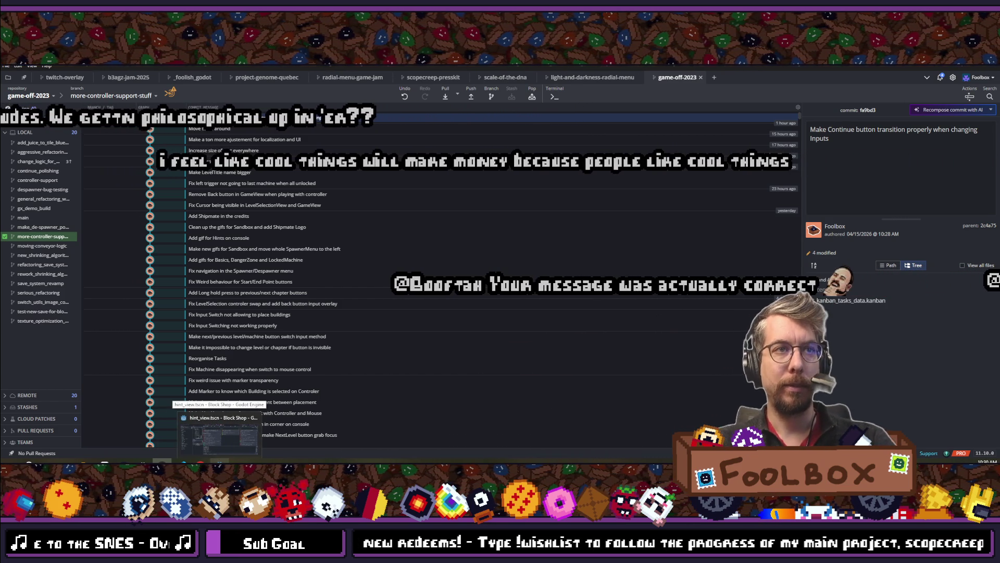
Pass briefly through the Godot editor, then return to hint_view.gd in Visual Studio Code.
left_click(219, 432)
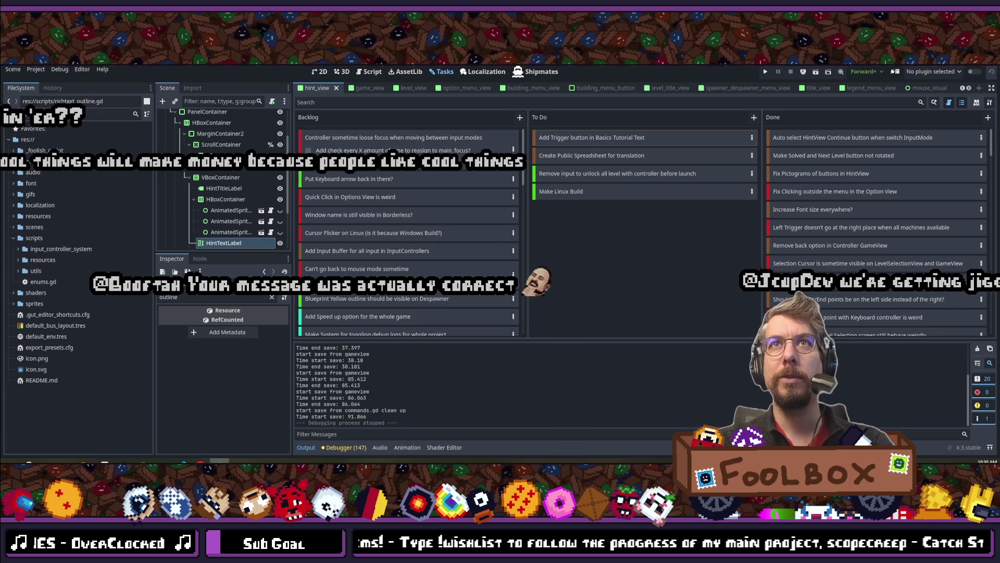
key("alt+shift+o")
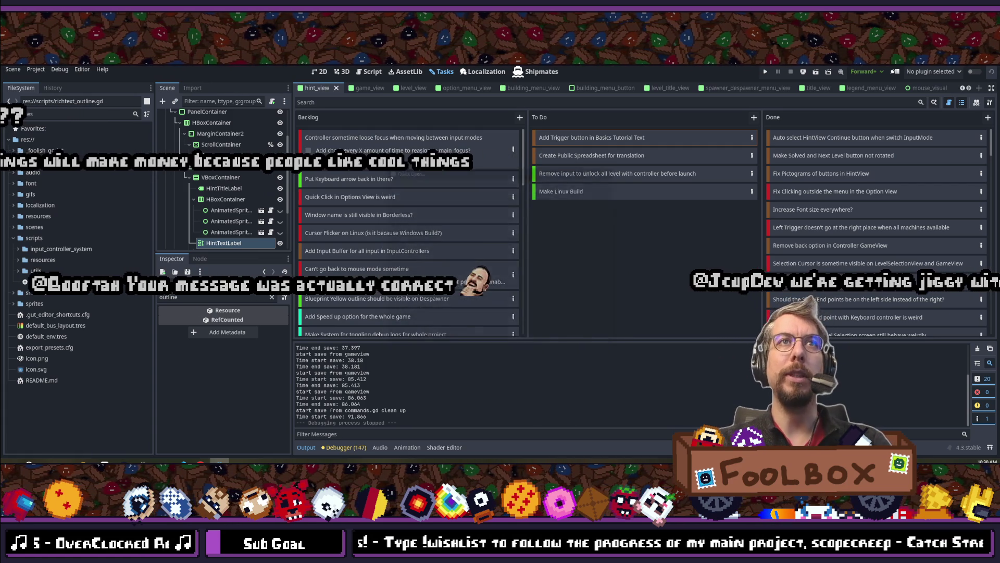
key("Escape")
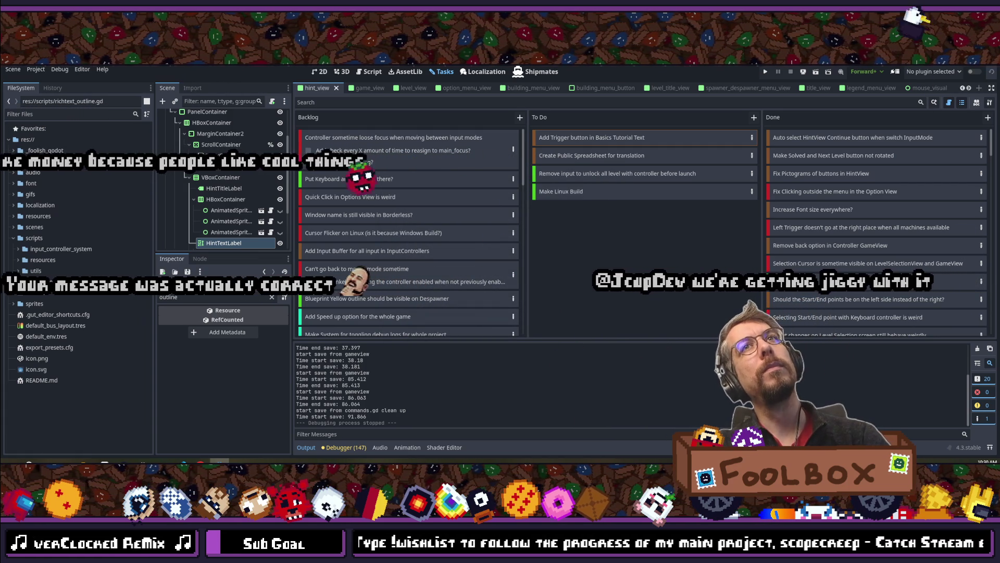
key("alt+Tab")
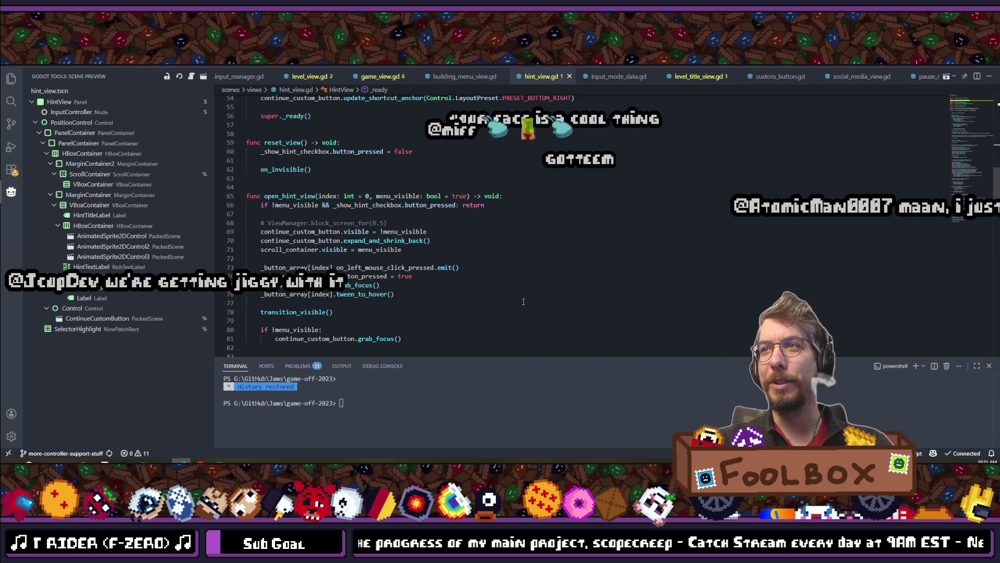
Insert a new line after the format([ opening in _update_hint_text.
scroll(453, 245, "down", 6)
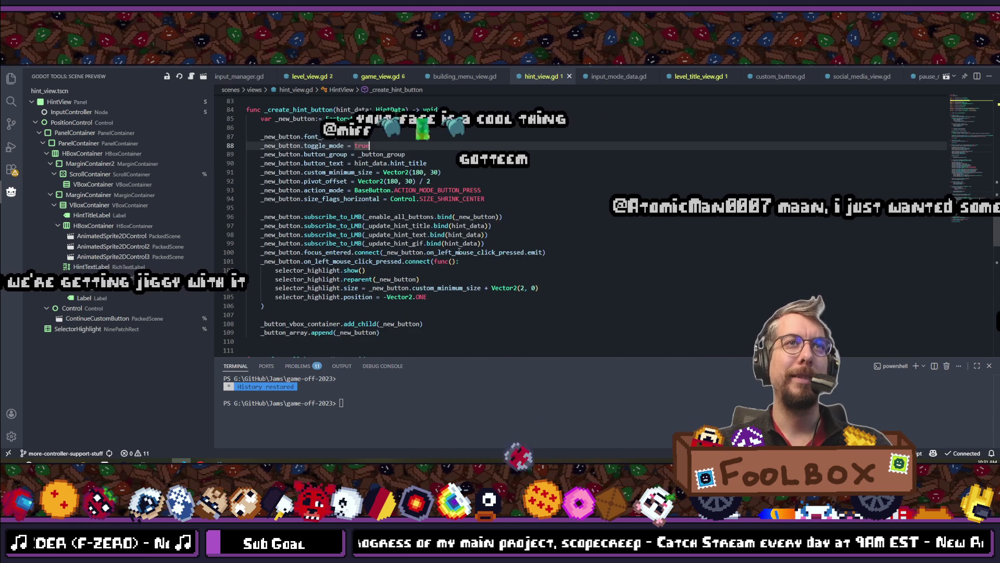
scroll(479, 276, "up", 2)
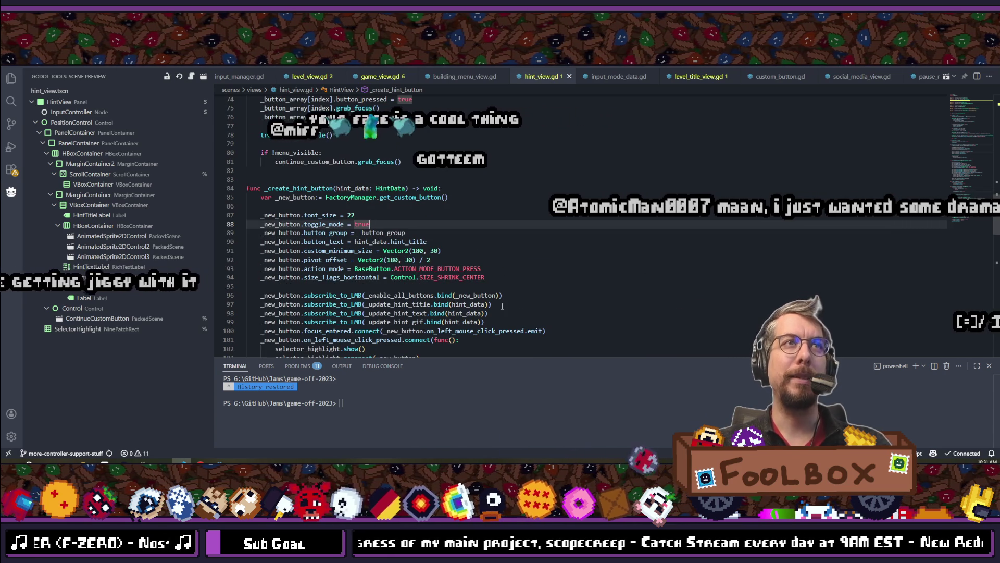
scroll(502, 306, "down", 5)
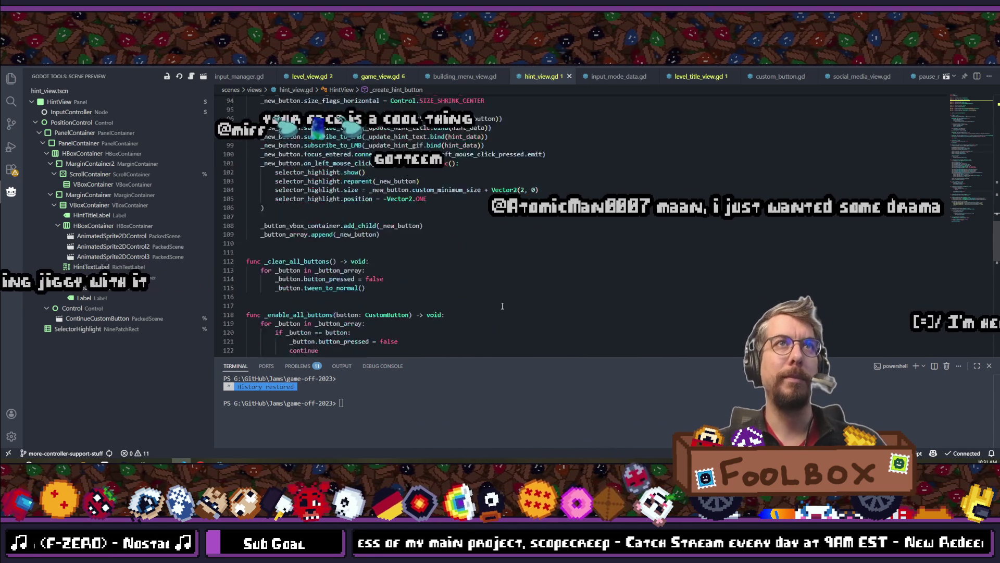
scroll(503, 305, "down", 12)
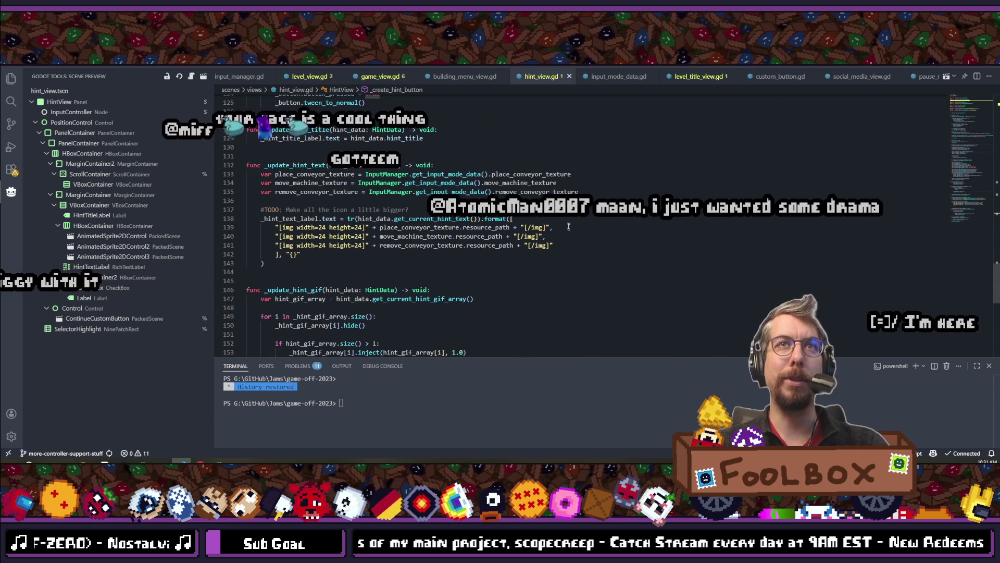
key("Return")
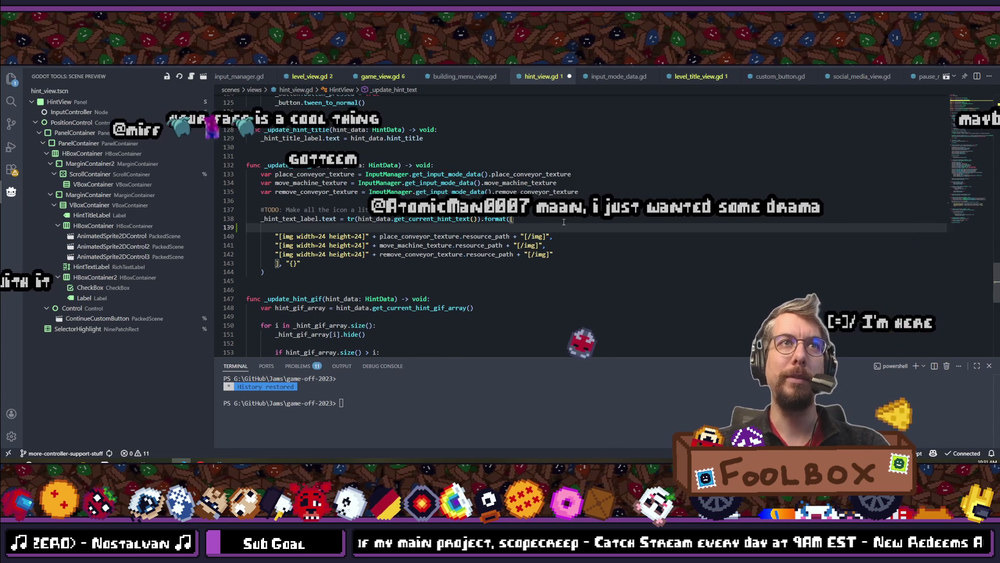
Copy the place_conveyor icon string line into the empty line 139.
left_click_drag(275, 236, 592, 233)
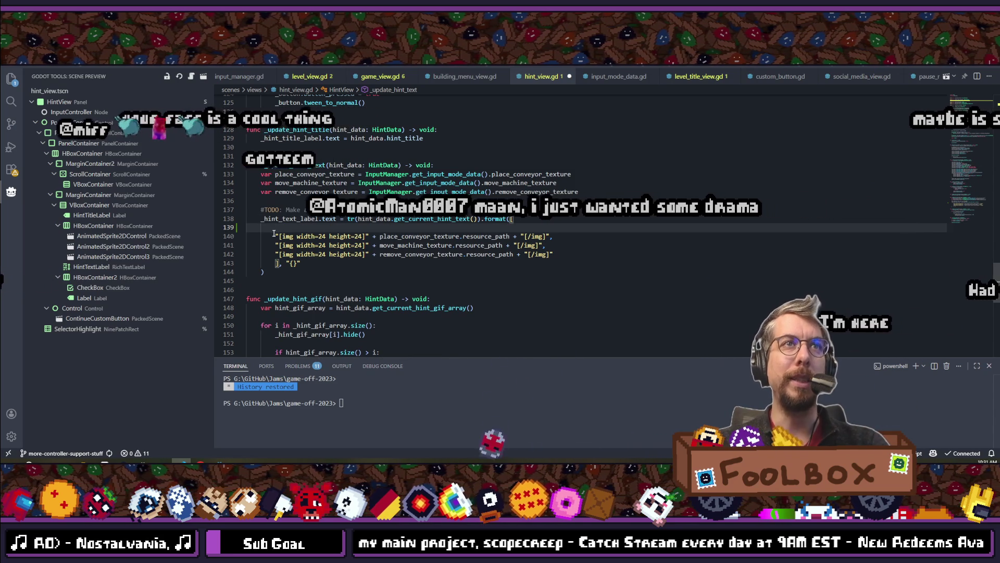
key("ctrl+c")
left_click(437, 227)
key("ctrl+v")
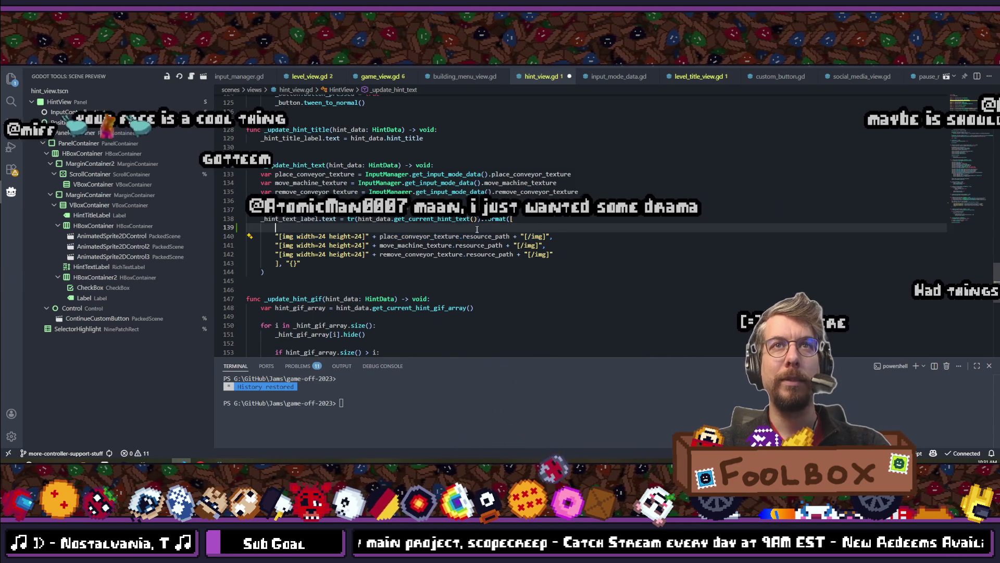
Save the script and duplicate the place conveyor texture line twice.
left_click(437, 229)
key("ctrl+s")
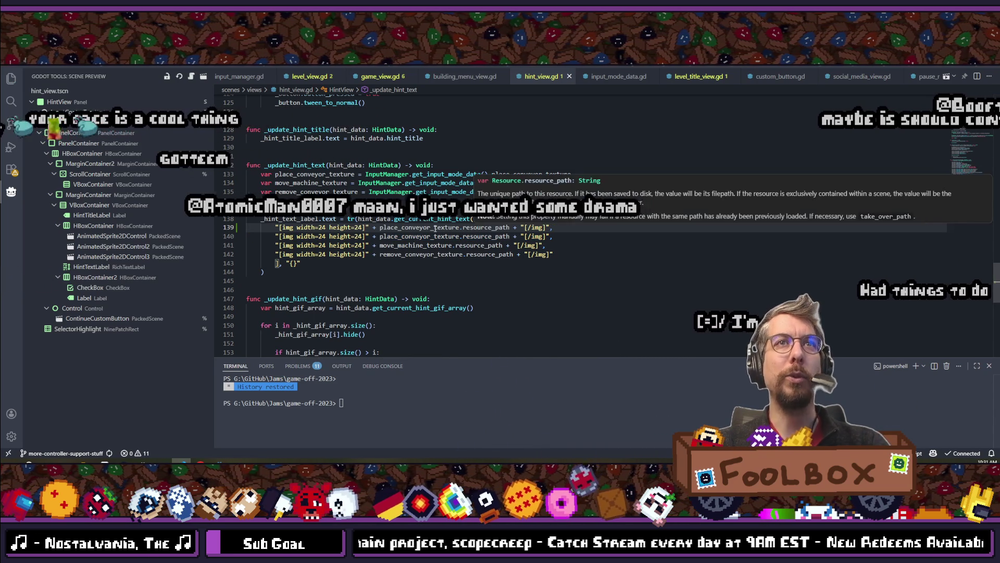
left_click(618, 177)
key("shift+alt+Up")
key("shift+alt+Up")
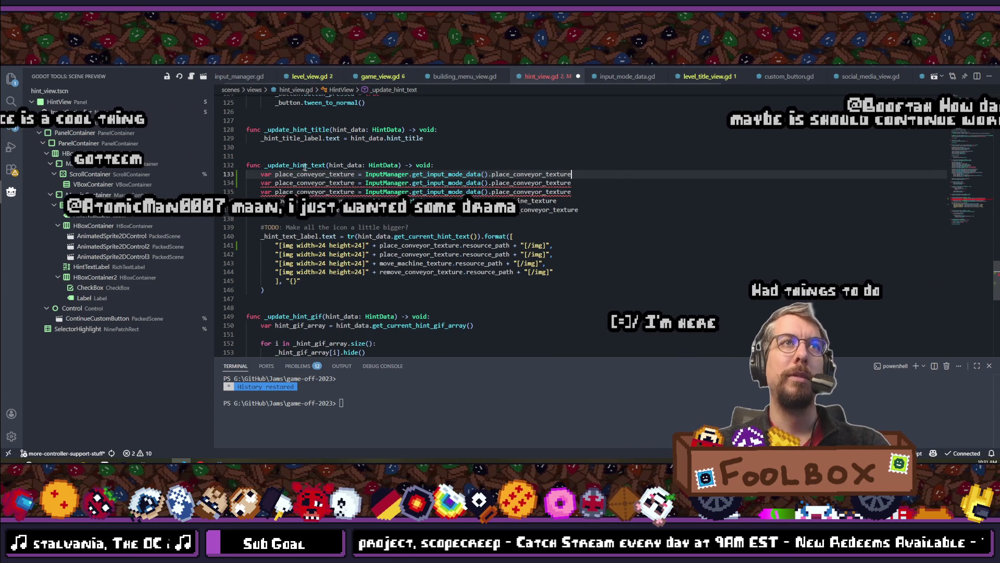
Rename the two copied variables to previous_machine_texture and next_machine_texture.
left_click(326, 175)
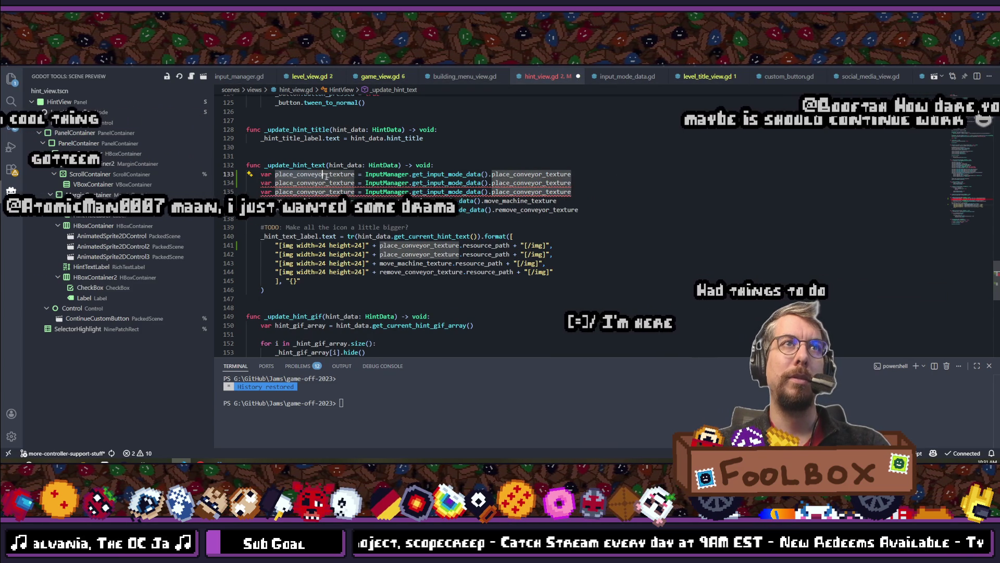
key("ctrl+BackSpace")
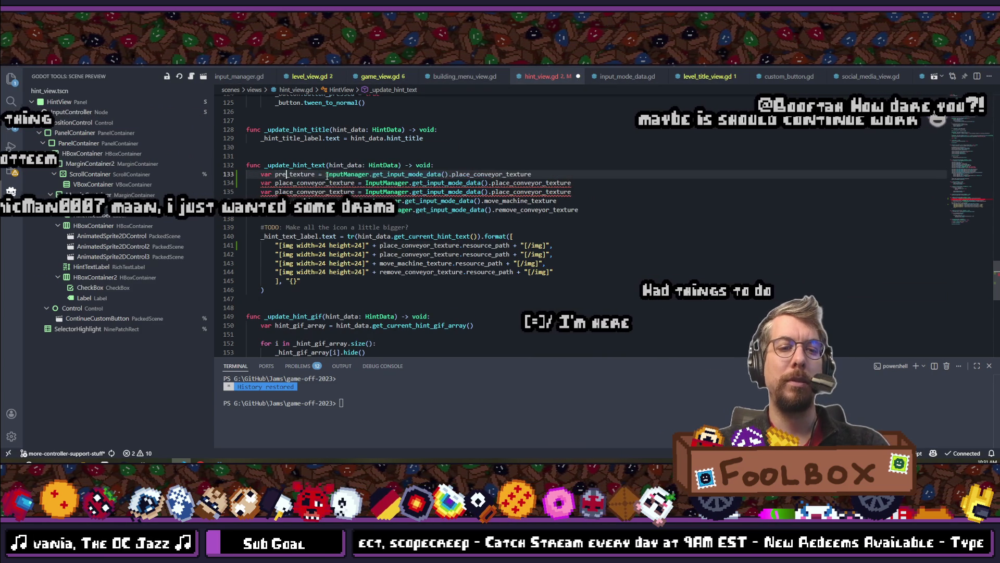
type("previousM")
key("BackSpace")
type("_machine")
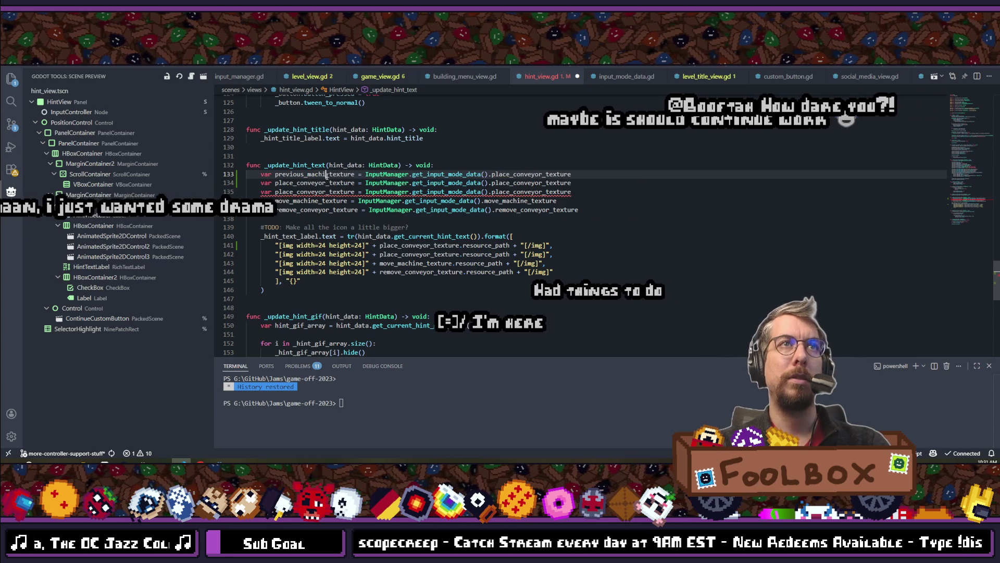
double_click(305, 183)
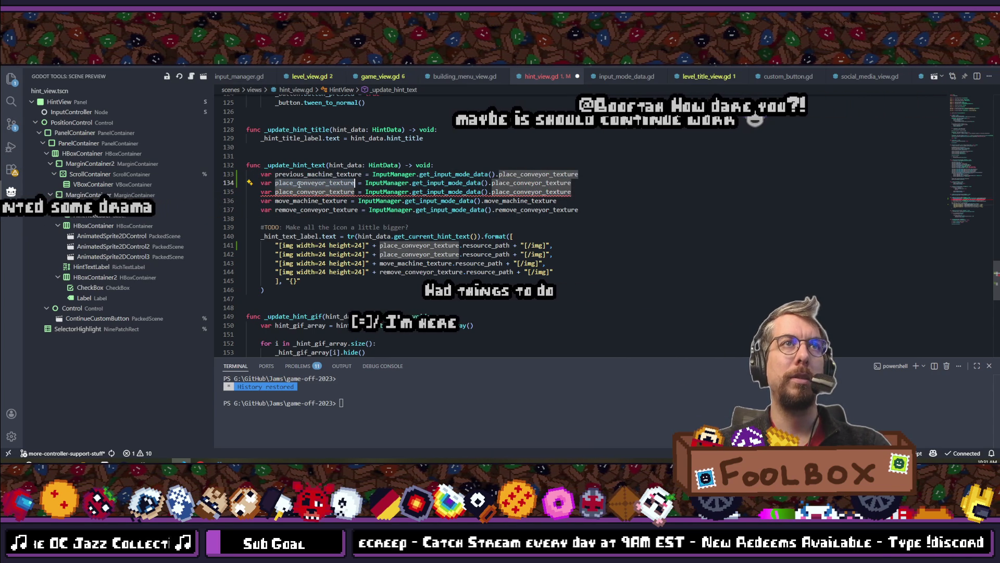
key("ctrl+v")
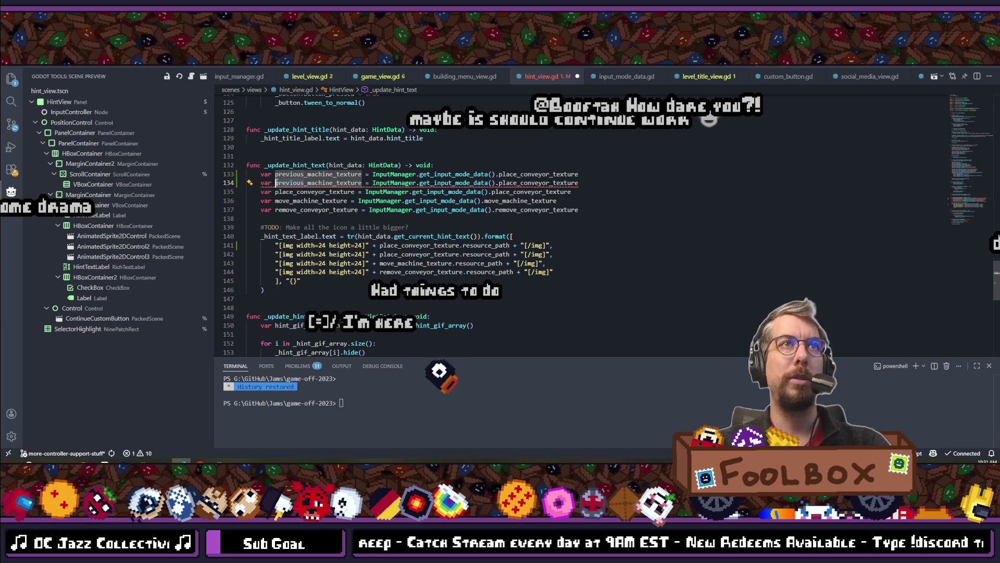
mouse_move(276, 182)
left_click_drag(275, 182, 304, 183)
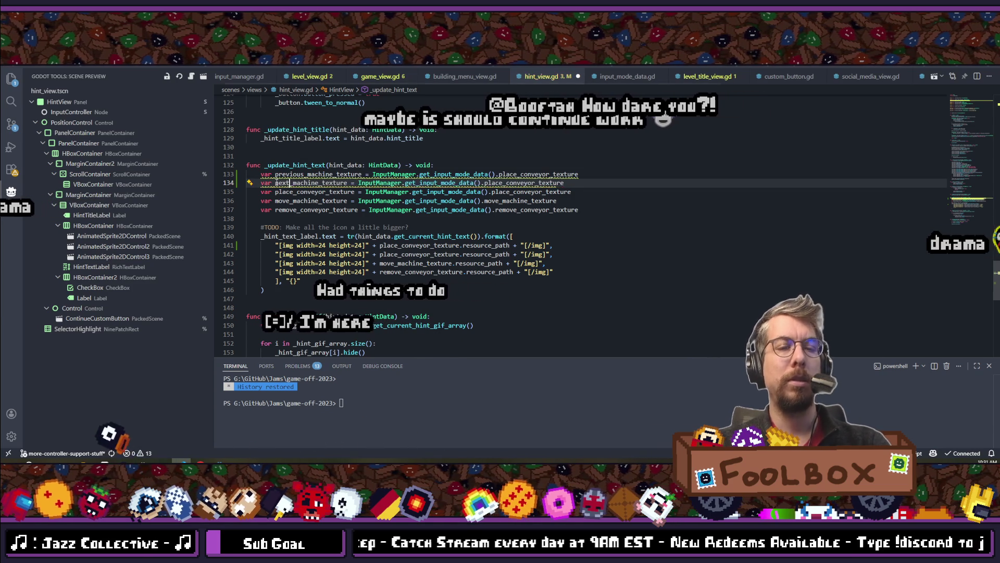
type("next")
key("Escape")
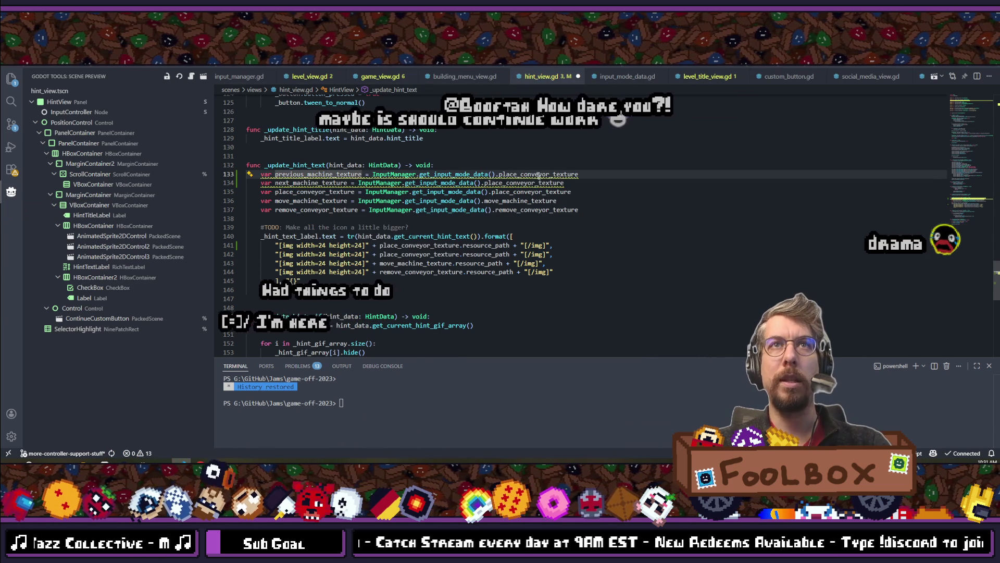
Point lines 133 and 134 at the previous_machine_texture and next_machine_texture properties.
left_click(537, 174)
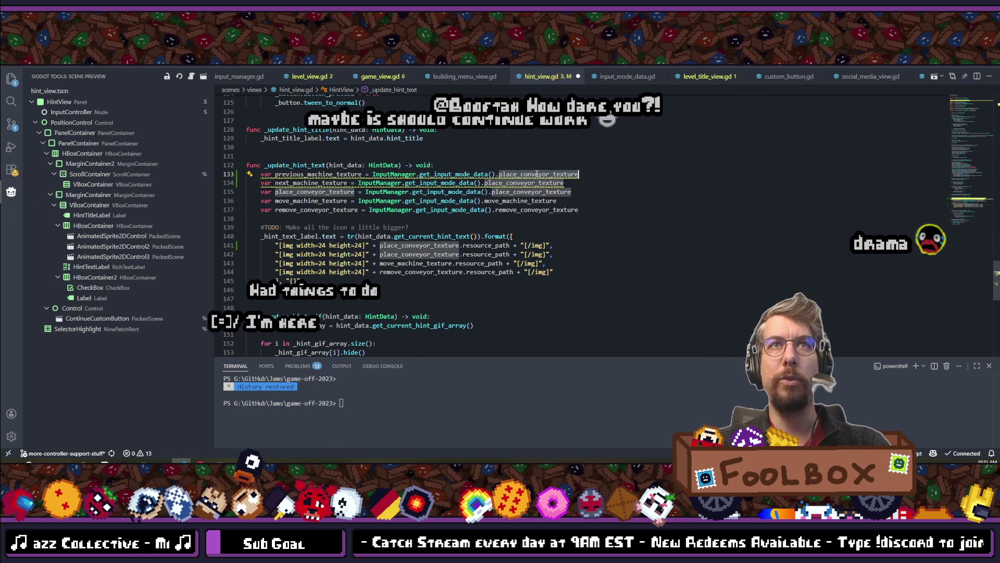
double_click(537, 174)
type("pre")
key("Down")
key("Down")
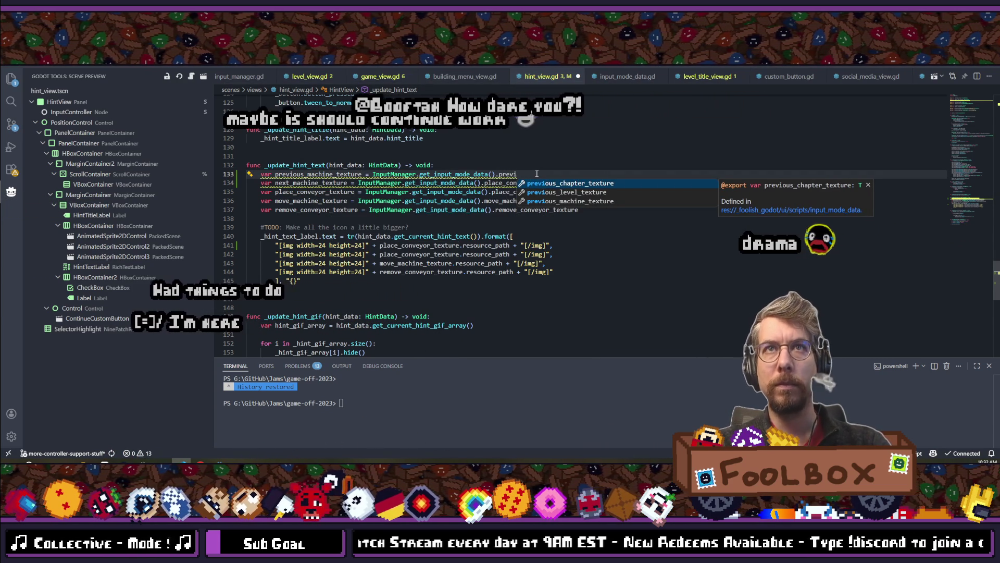
key("Return")
key("Down")
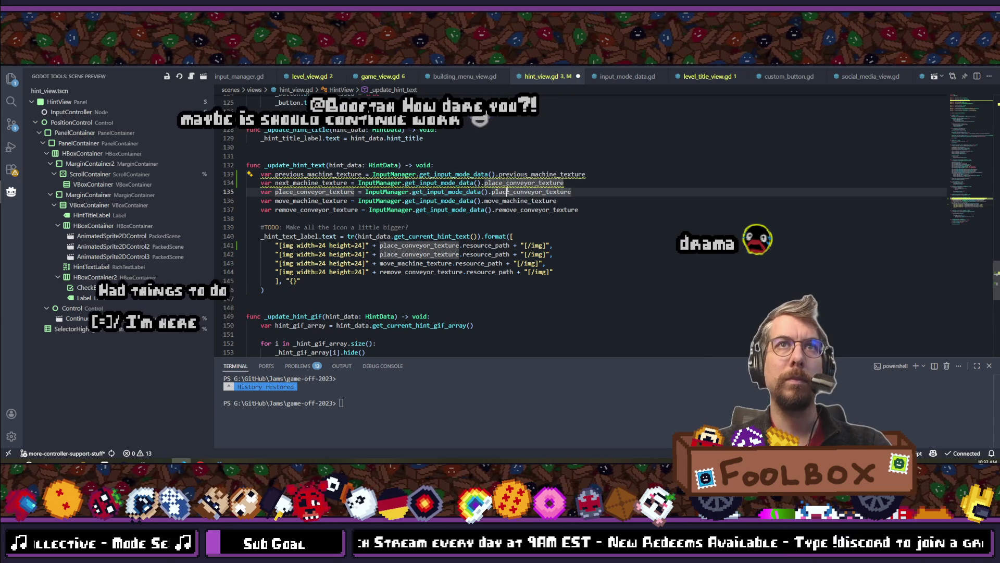
type("next_")
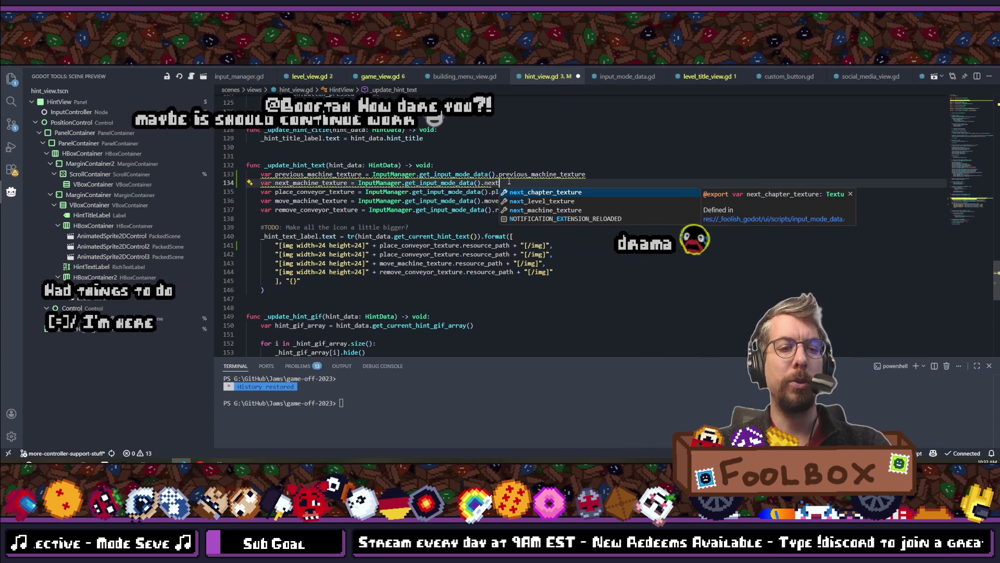
key("Down")
key("Down")
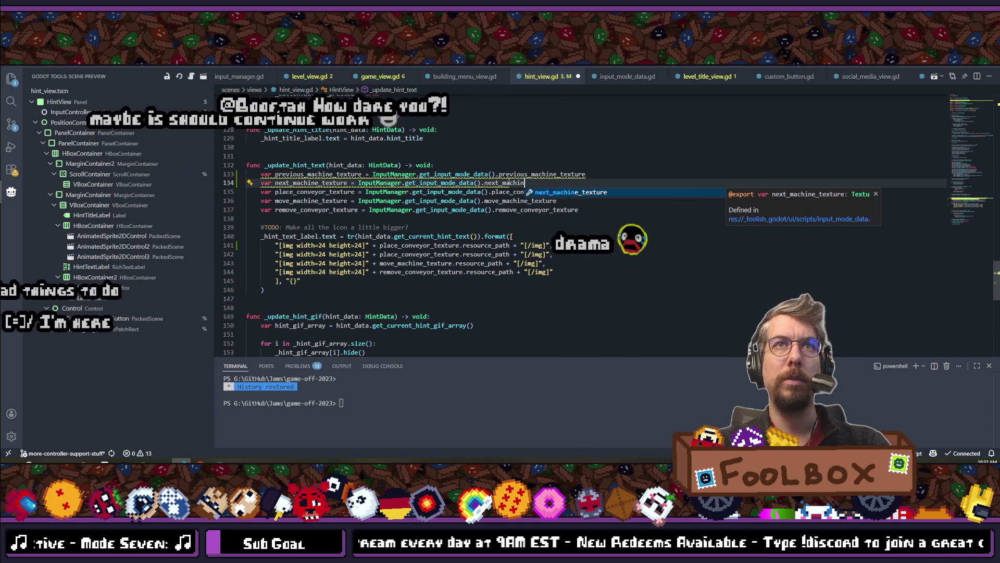
key("Return")
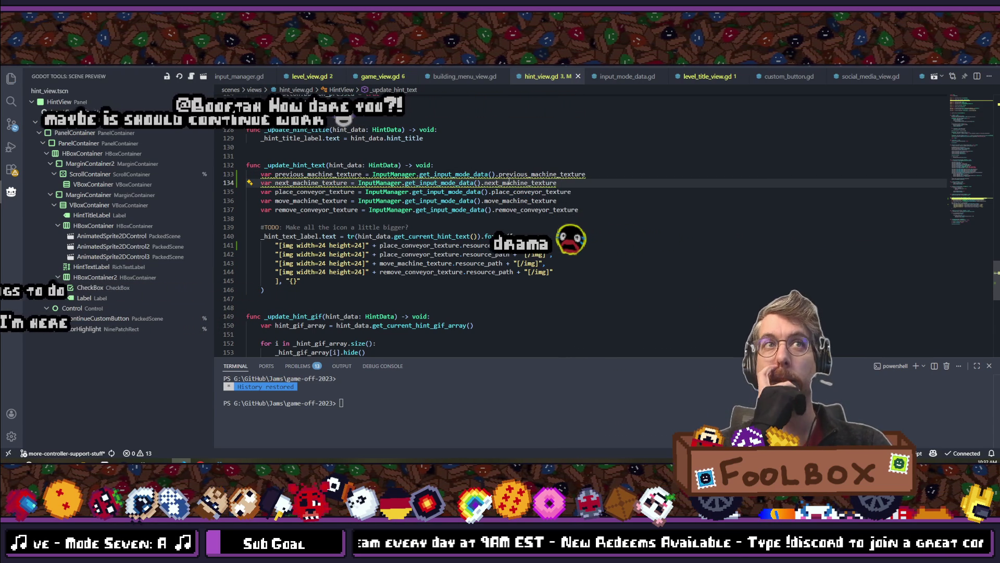
key("Up")
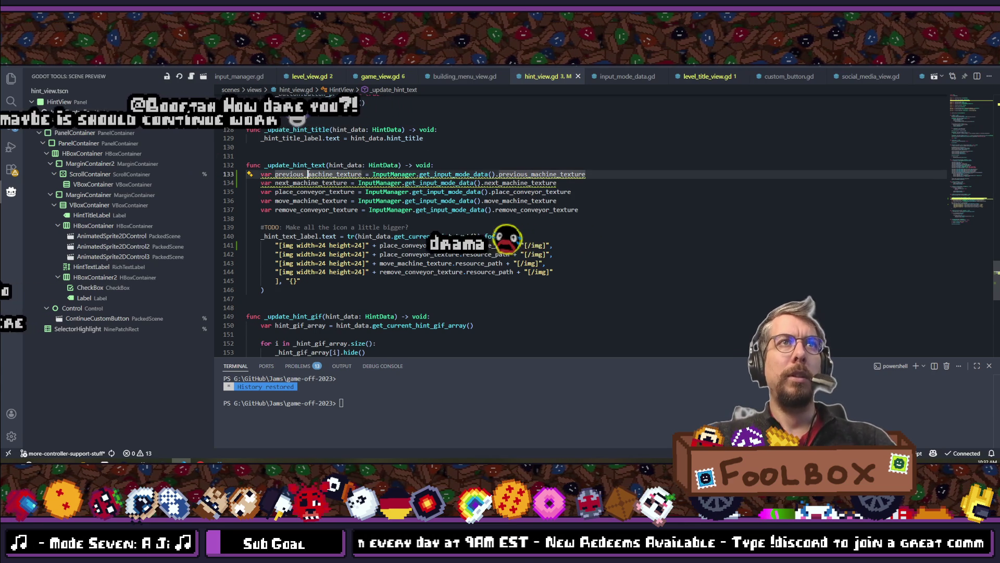
Make the first hint entry use previous_machine_texture and append a second [img] expression with +.
double_click(417, 245)
key("ctrl+v")
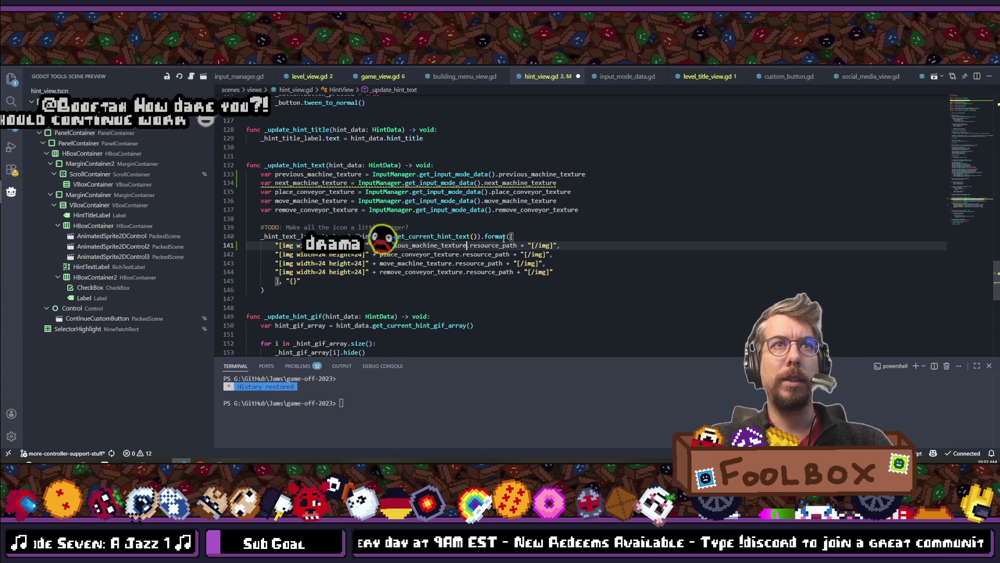
left_click(557, 245)
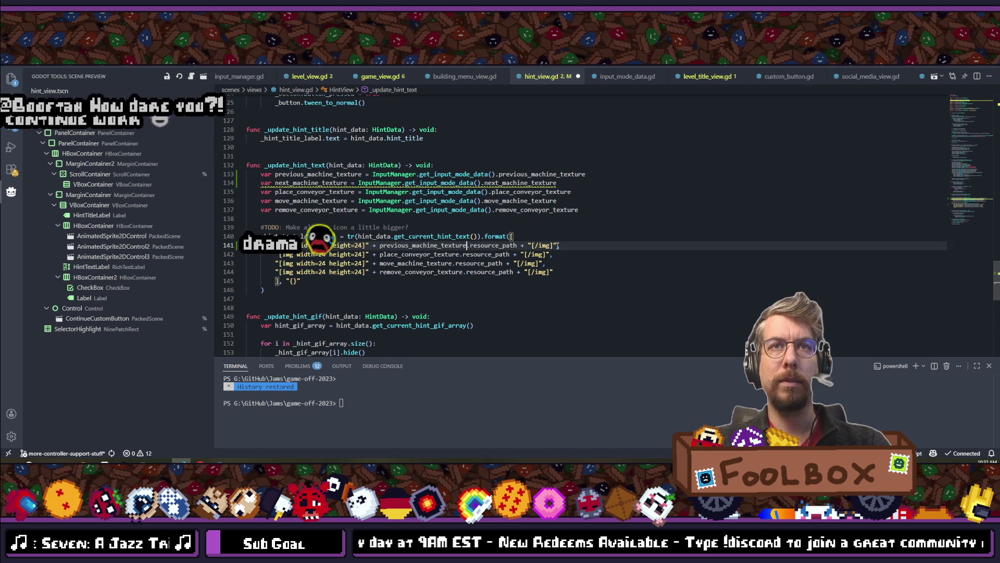
type("+")
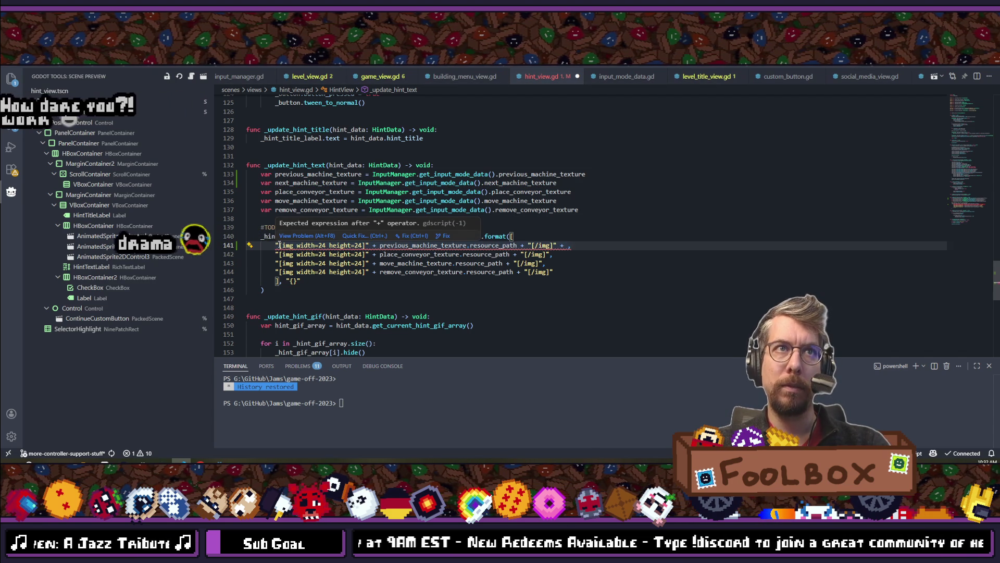
left_click_drag(275, 245, 568, 247)
key("shift+Left")
key("shift+Left")
key("shift+Left")
key("ctrl+c")
left_click(568, 245)
key("ctrl+v")
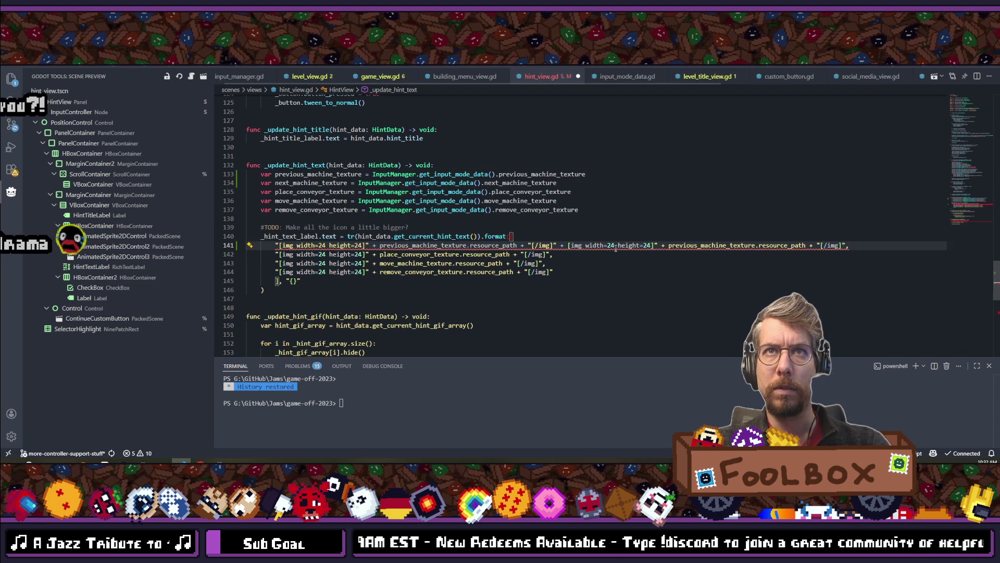
type(",")
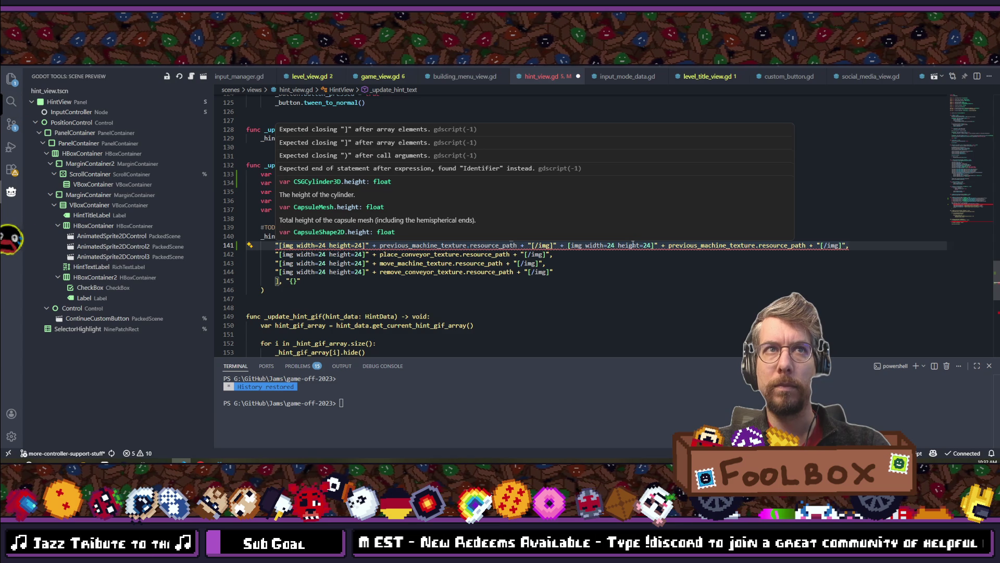
left_click(632, 245)
left_click(555, 245)
key("BackSpace")
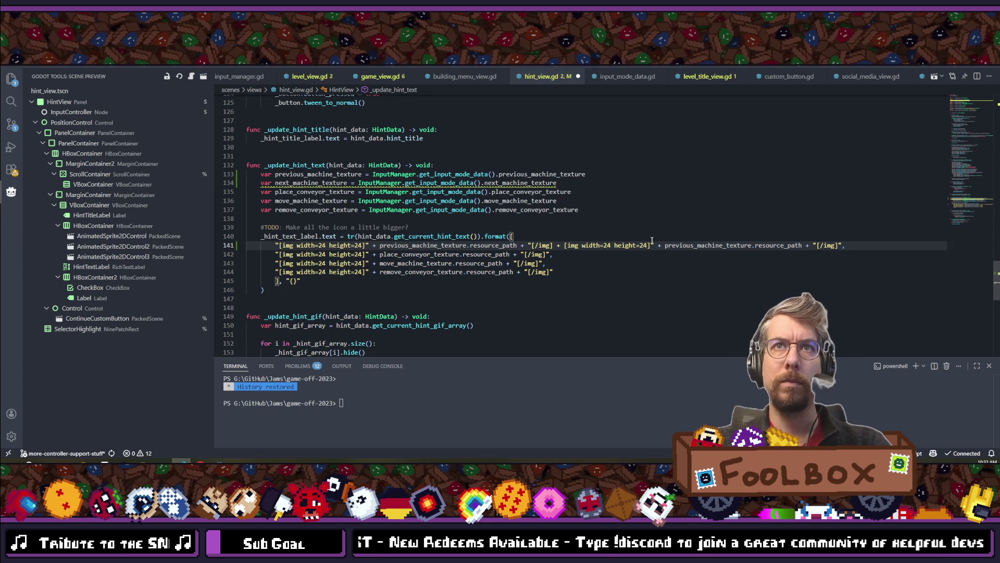
Change the second image expression on line 141 to use next_machine_texture.
double_click(418, 245)
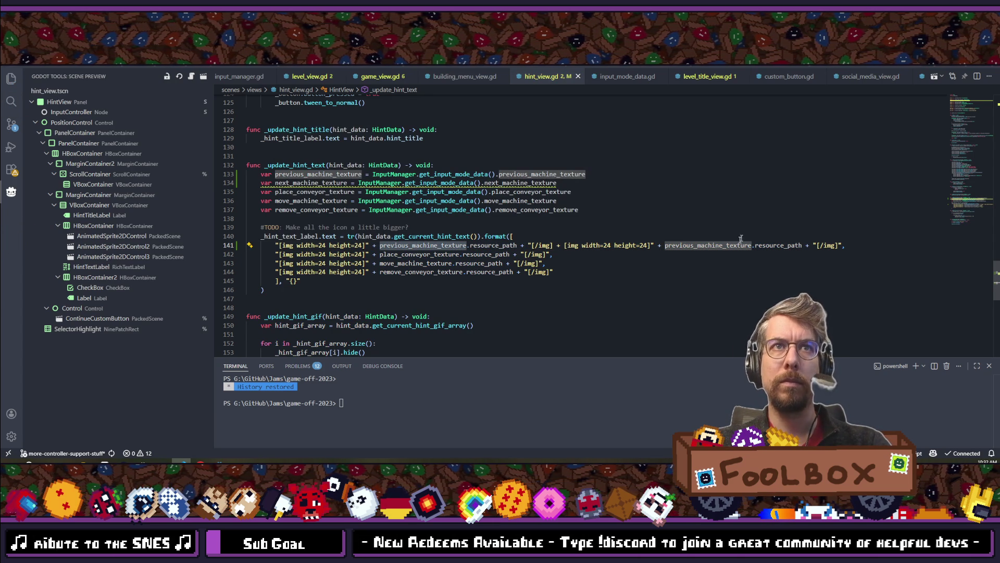
key("ctrl+v")
left_click(666, 246)
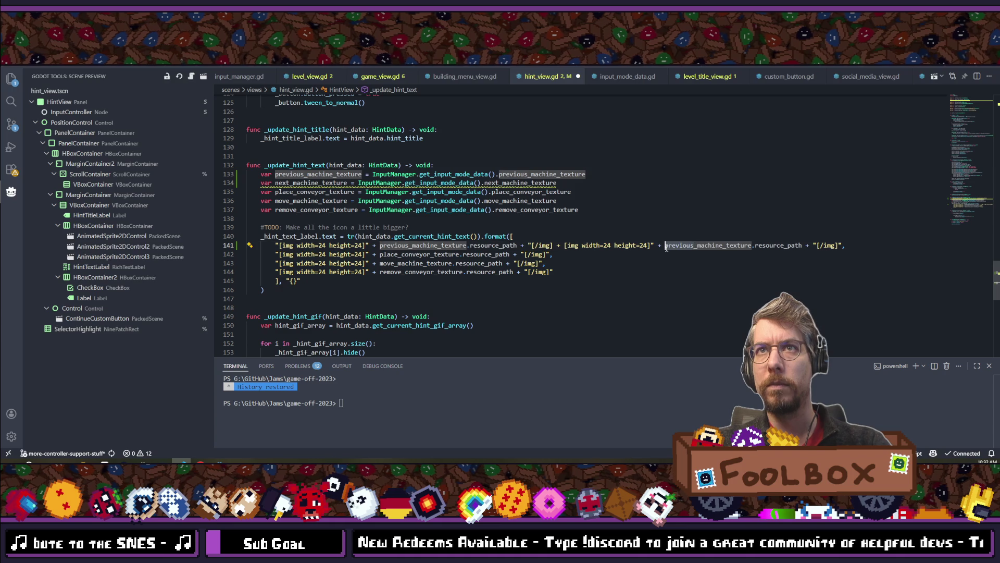
key("Delete")
key("Delete")
key("Delete")
type("next")
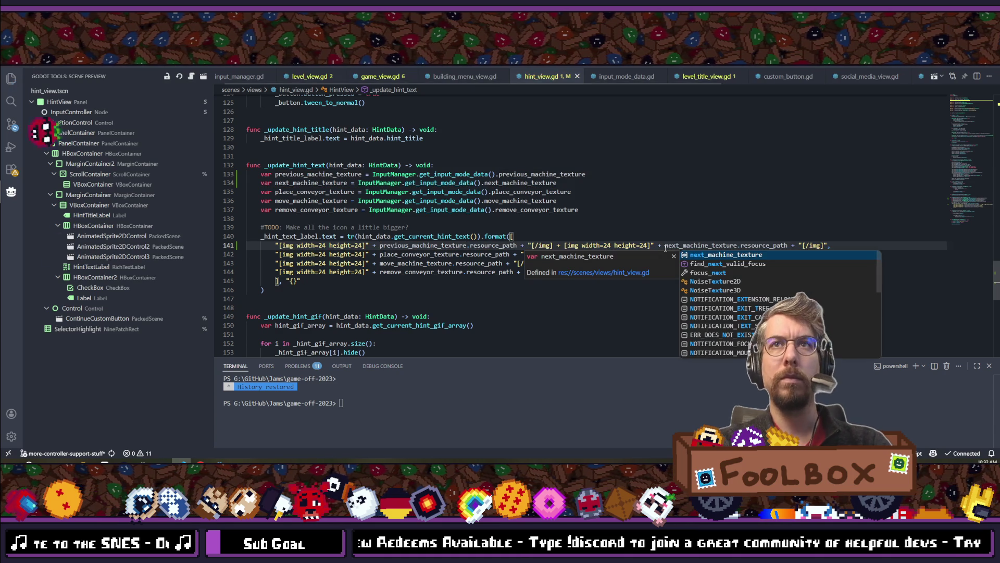
key("Escape")
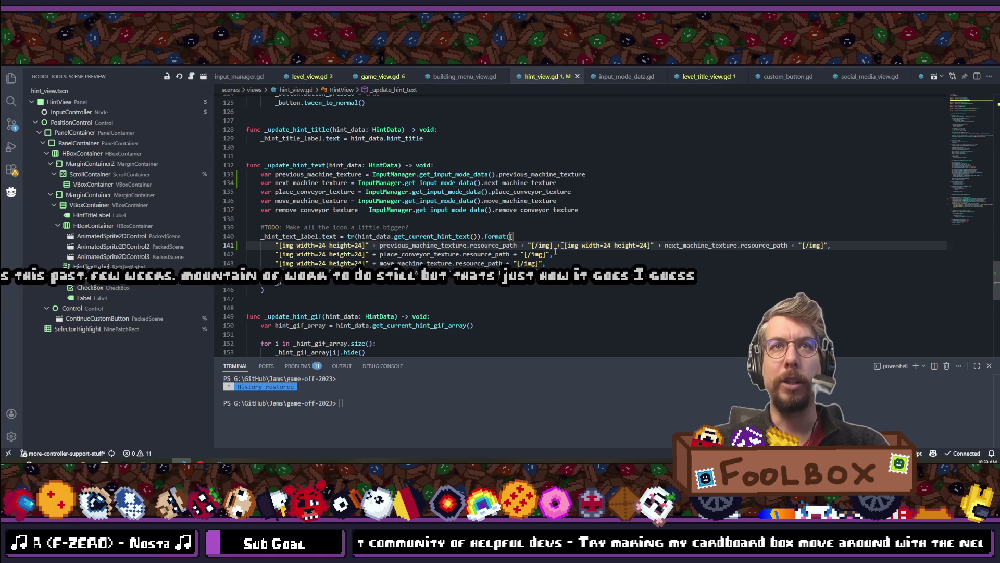
Add the missing quotes between the two [img] tags on line 141, then return to Godot.
type("\"")
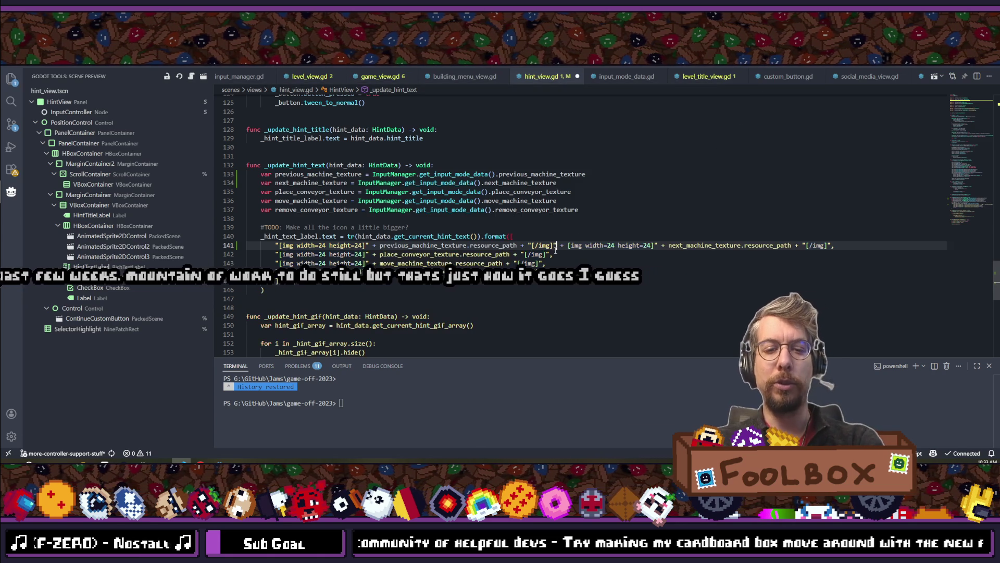
key("Escape")
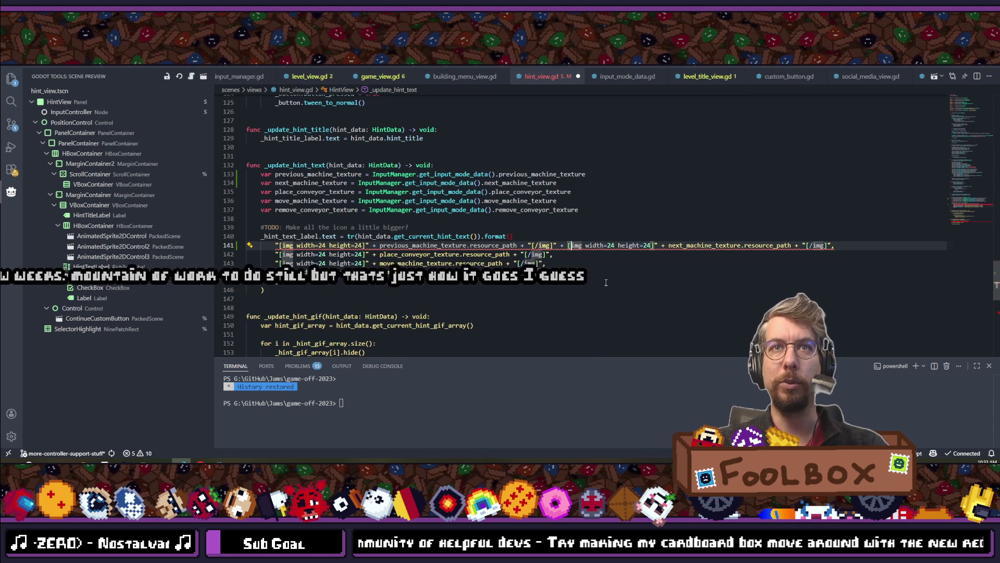
type("\"")
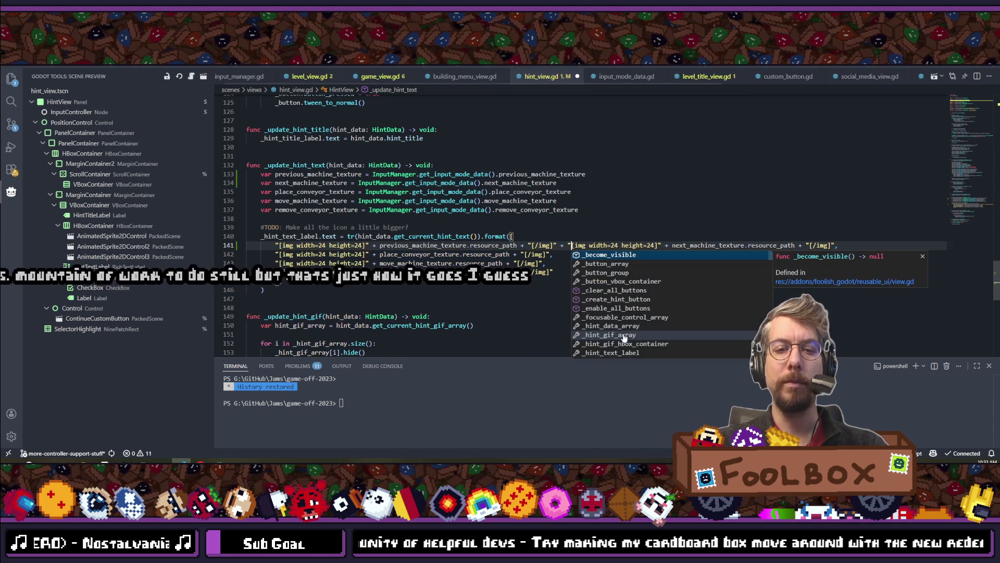
left_click(717, 245)
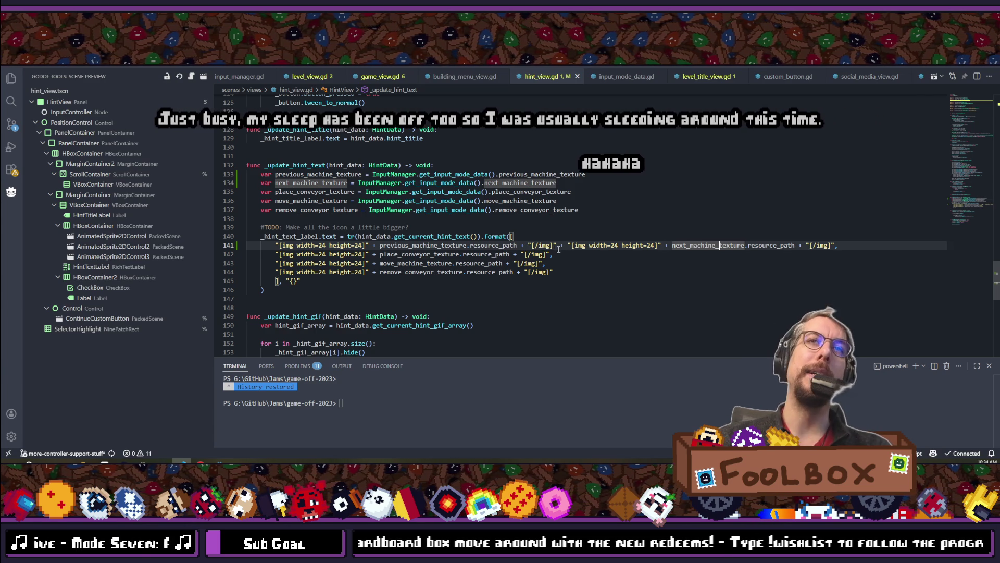
left_click(562, 252)
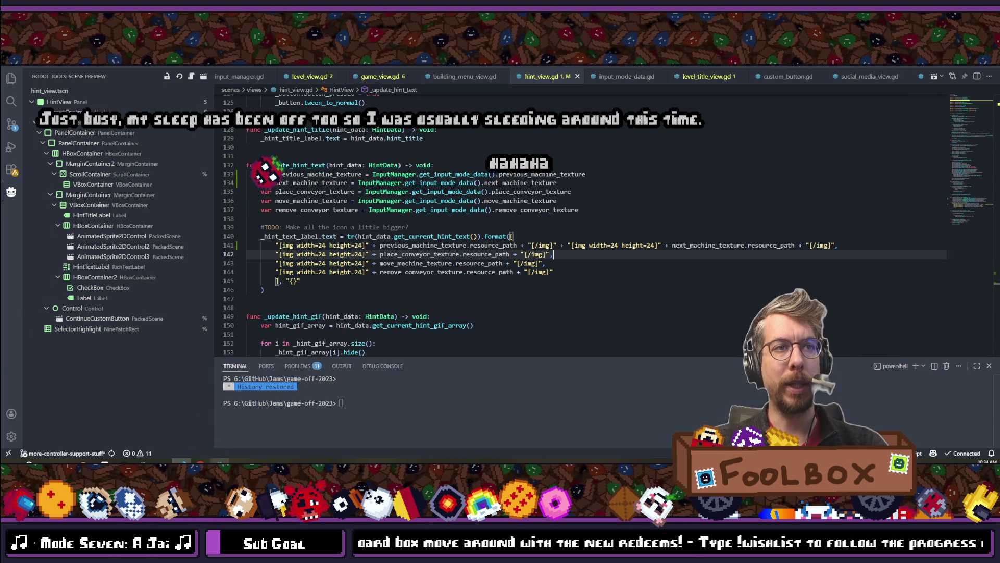
key("alt+Tab")
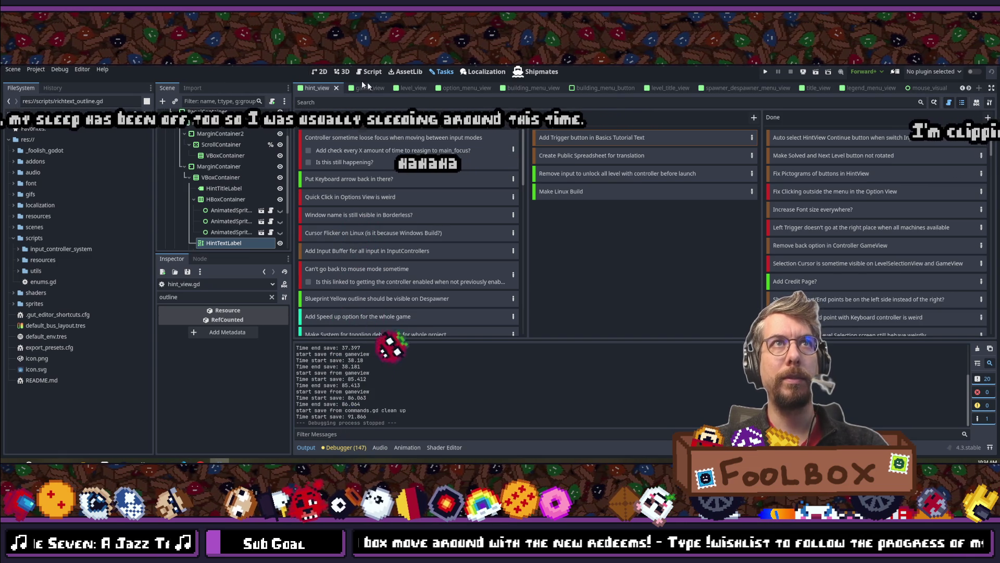
Open the localization table and select basics_tutorial_data.tres using a 'tutorial' FileSystem filter.
left_click(483, 72)
scroll(485, 218, "down", 10)
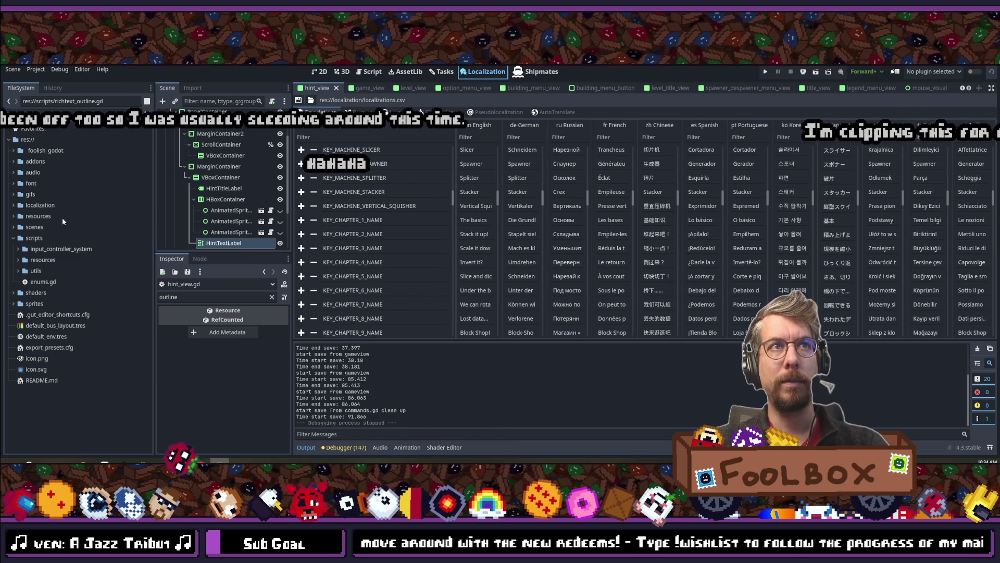
left_click(73, 111)
type("tutorial")
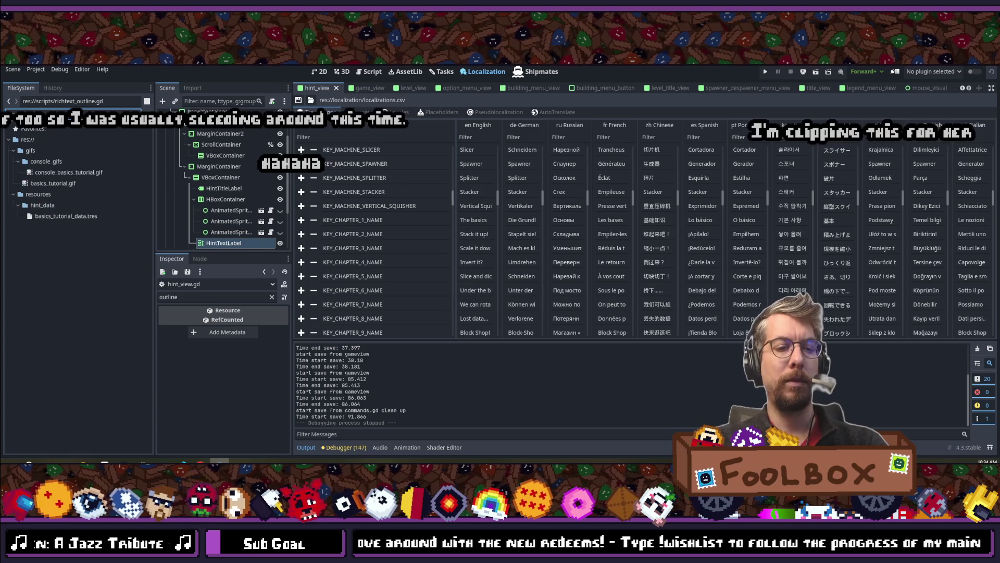
left_click(54, 216)
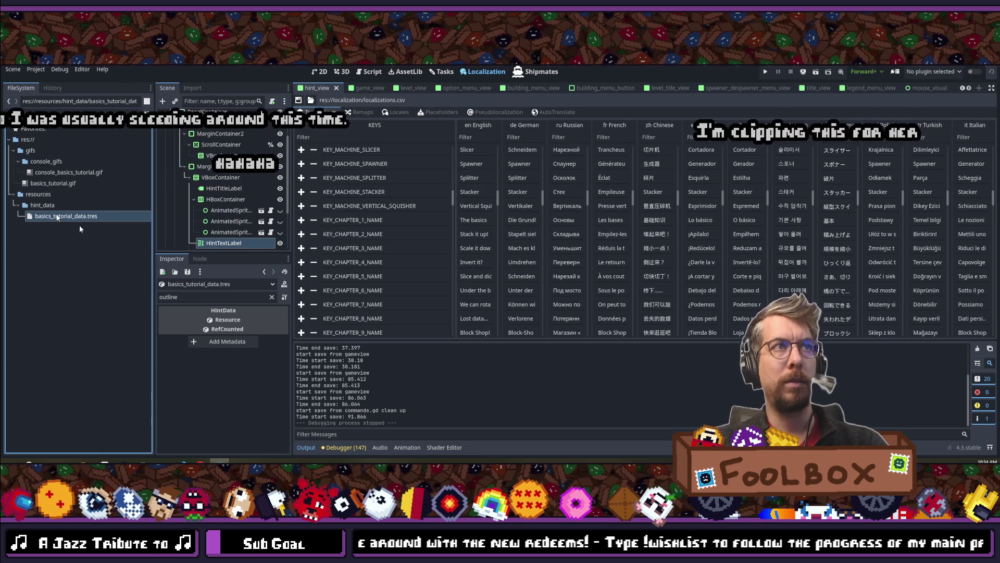
Clear the Inspector filter and paste the tutorial text into Console Hint Text.
left_click(271, 296)
scroll(251, 354, "down", 3)
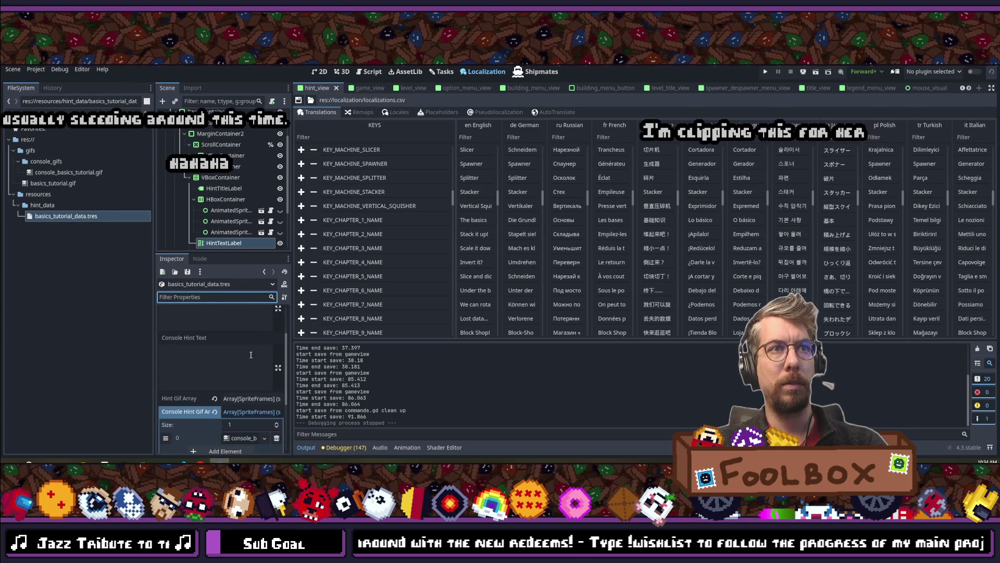
scroll(483, 231, "down", 5)
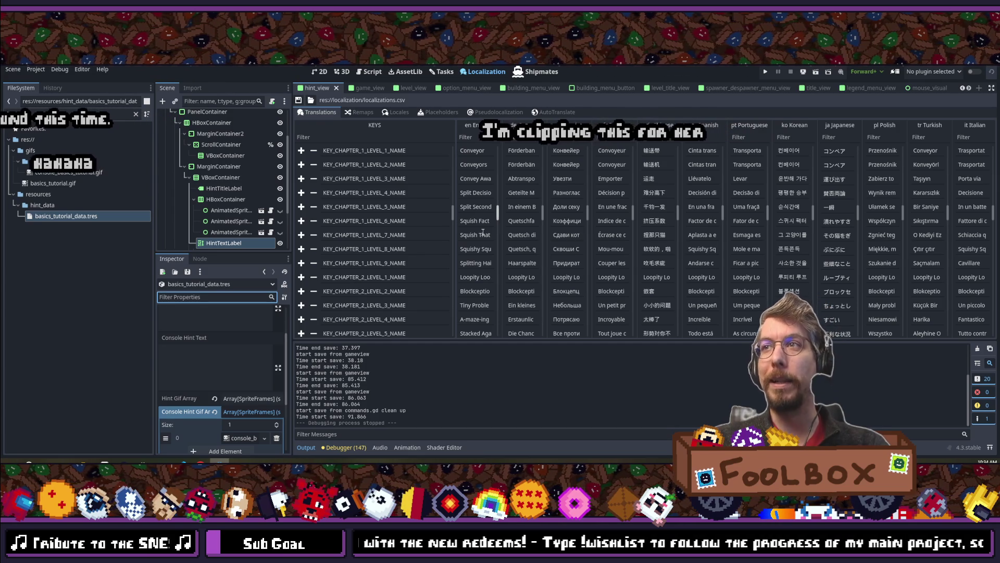
scroll(482, 227, "down", 5)
scroll(481, 222, "down", 15)
scroll(482, 222, "down", 15)
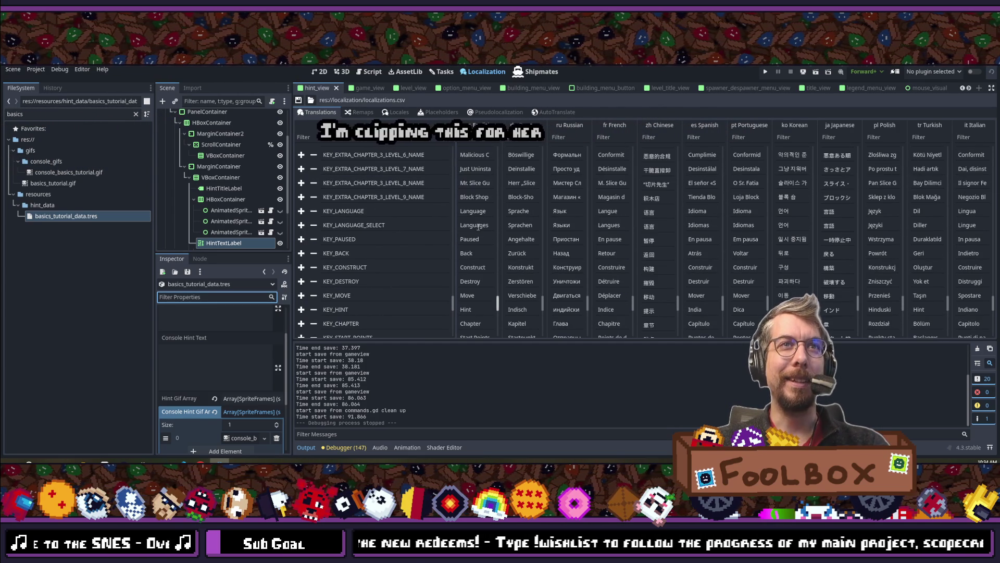
scroll(478, 227, "down", 5)
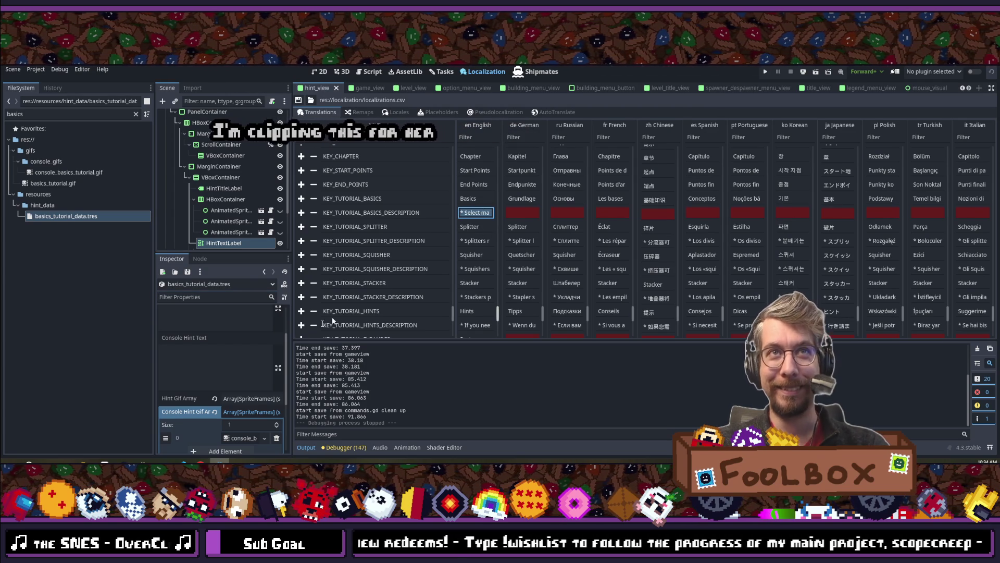
left_click(215, 349)
key("ctrl+v")
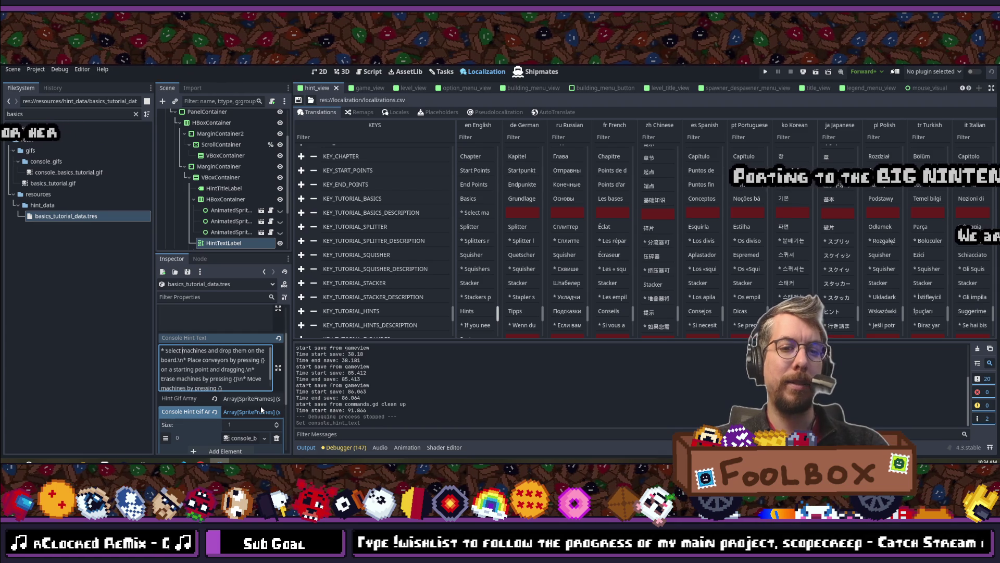
Add {} icon placeholders so the hint reads 'Select machines with {}…'.
type("{}")
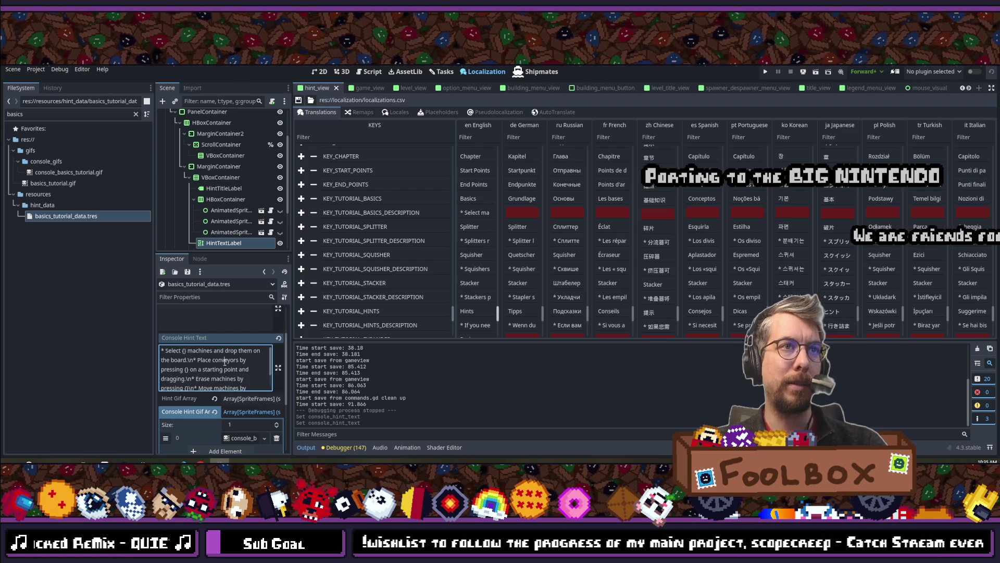
key("ctrl+a")
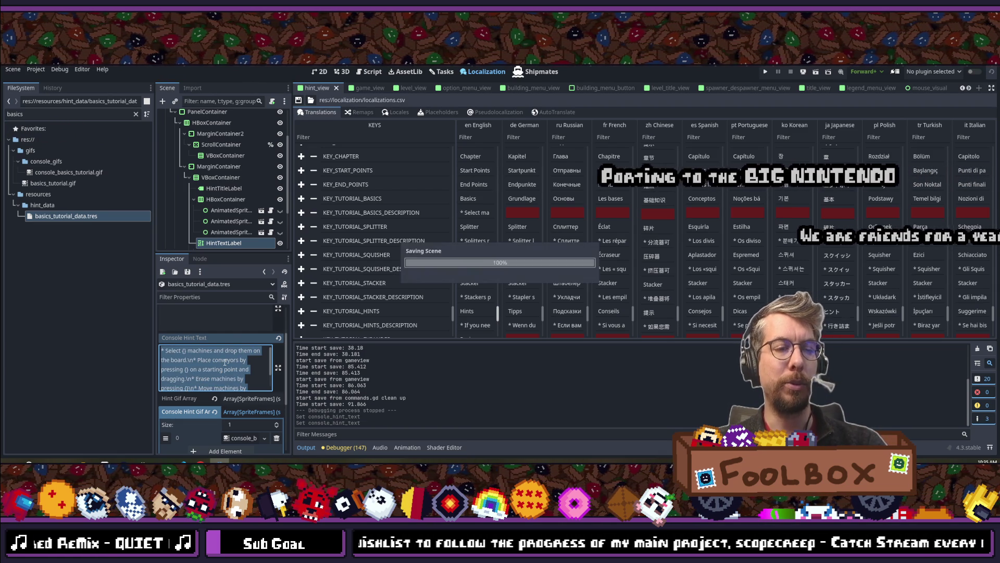
left_click(480, 212)
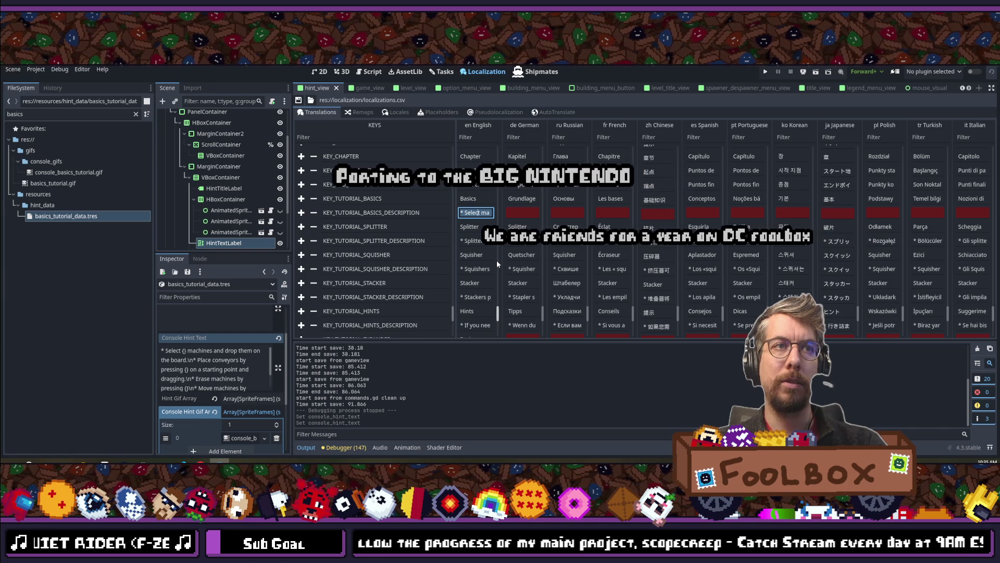
left_click(182, 350)
type("with")
left_click(223, 369)
left_click(199, 350)
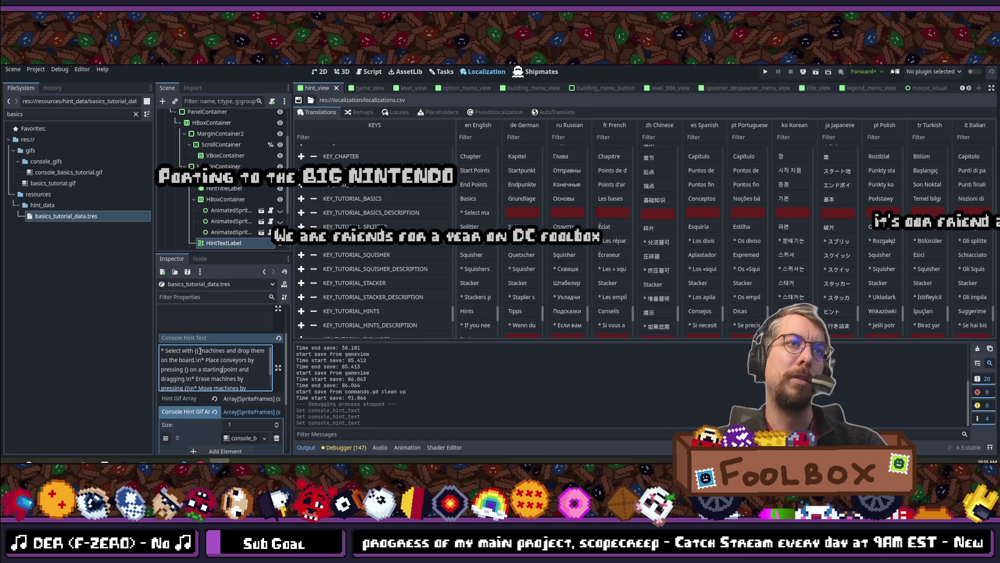
key("BackSpace")
key("BackSpace")
key("BackSpace")
key("BackSpace")
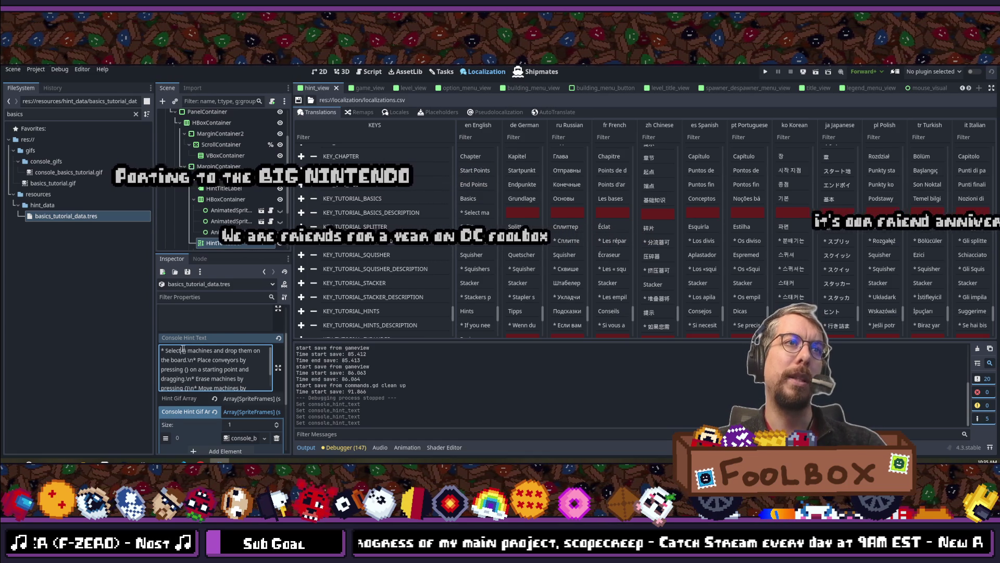
type("machines")
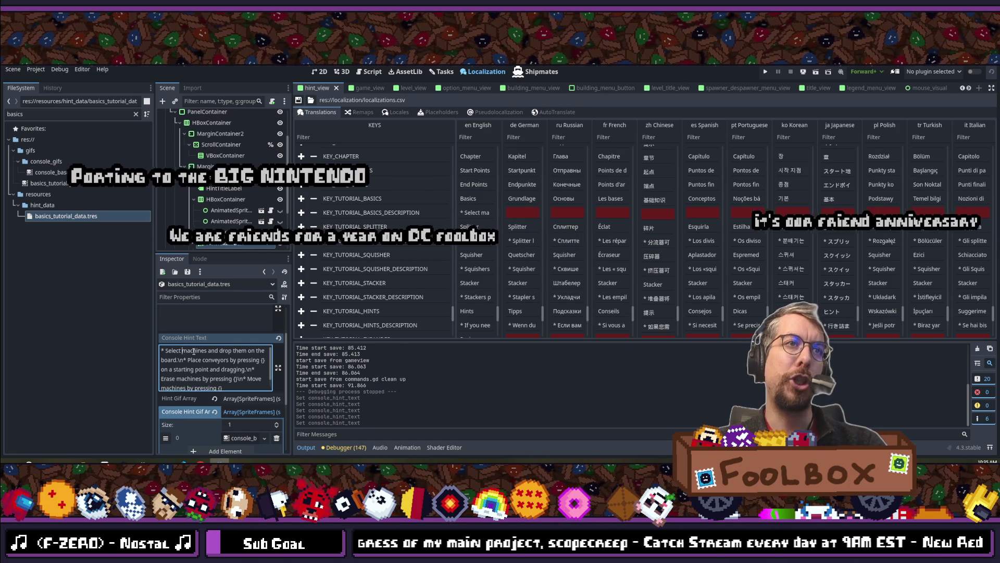
type(" with {}")
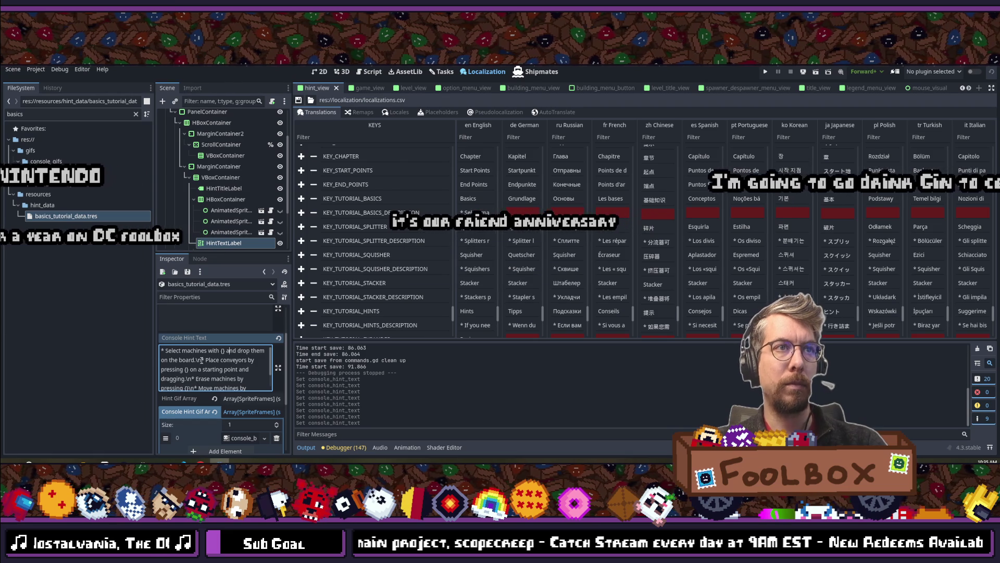
Copy the full hint text into the English KEY_TUTORIAL_BASICS_DESCRIPTION cell.
key("ctrl+a")
key("ctrl+c")
left_click(475, 212)
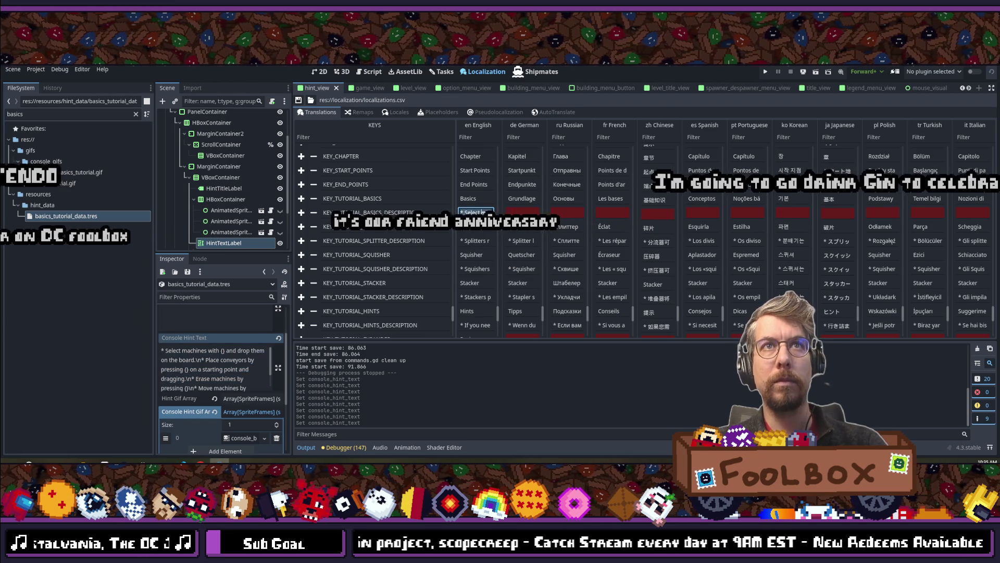
key("ctrl+v")
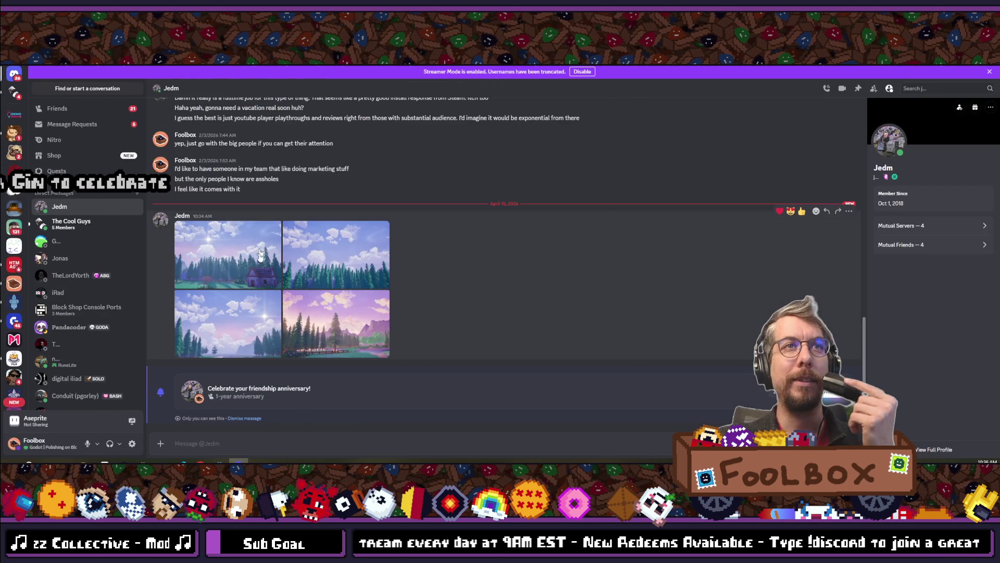
Browse back and forth through the four shared landscape images, then close the viewer and return to Godot.
left_click(234, 253)
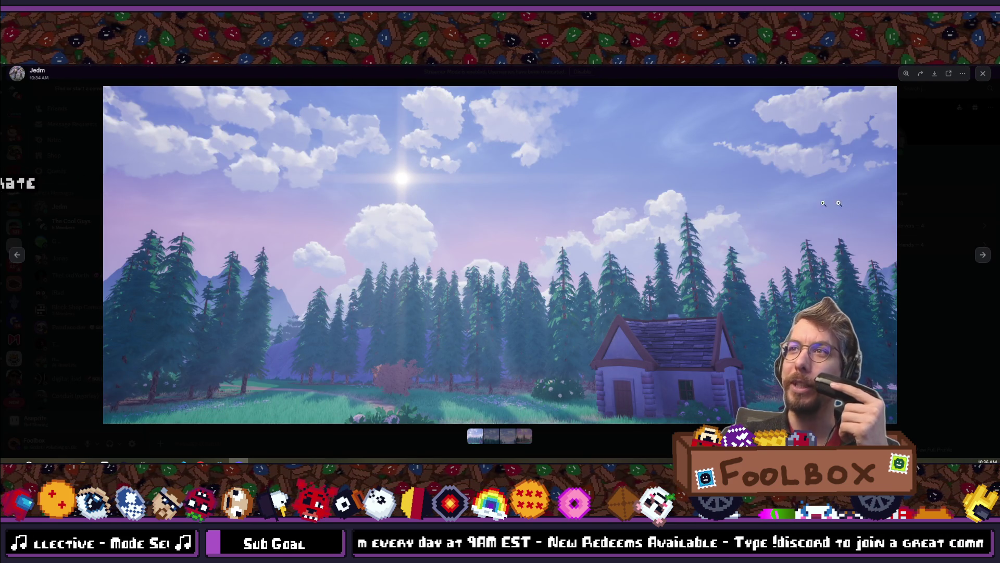
left_click(983, 255)
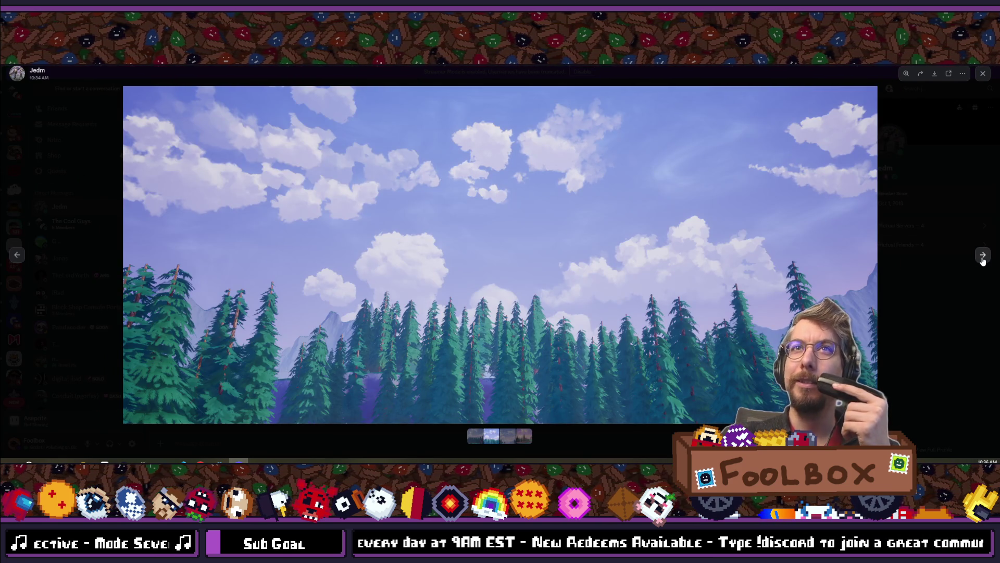
left_click(982, 256)
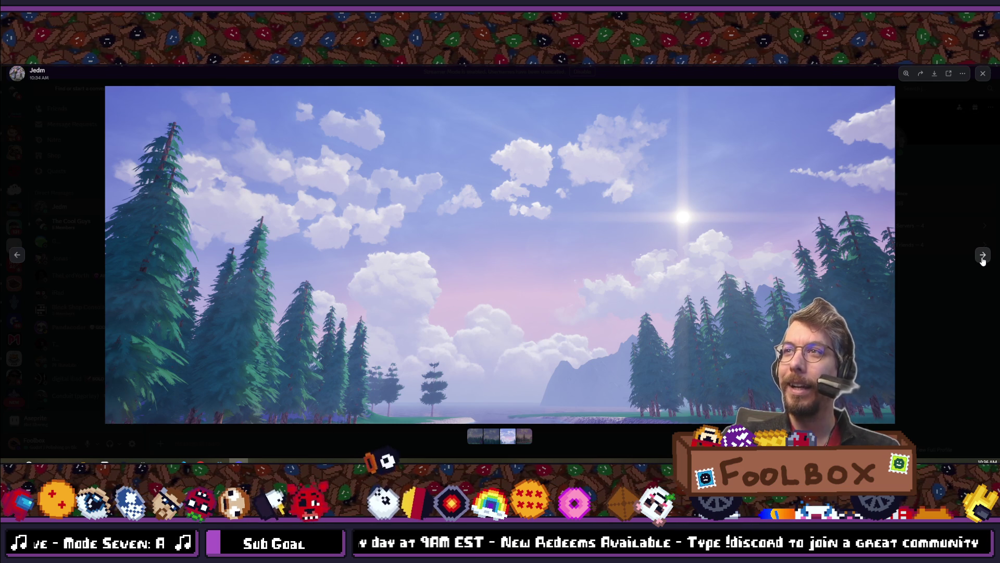
left_click(982, 255)
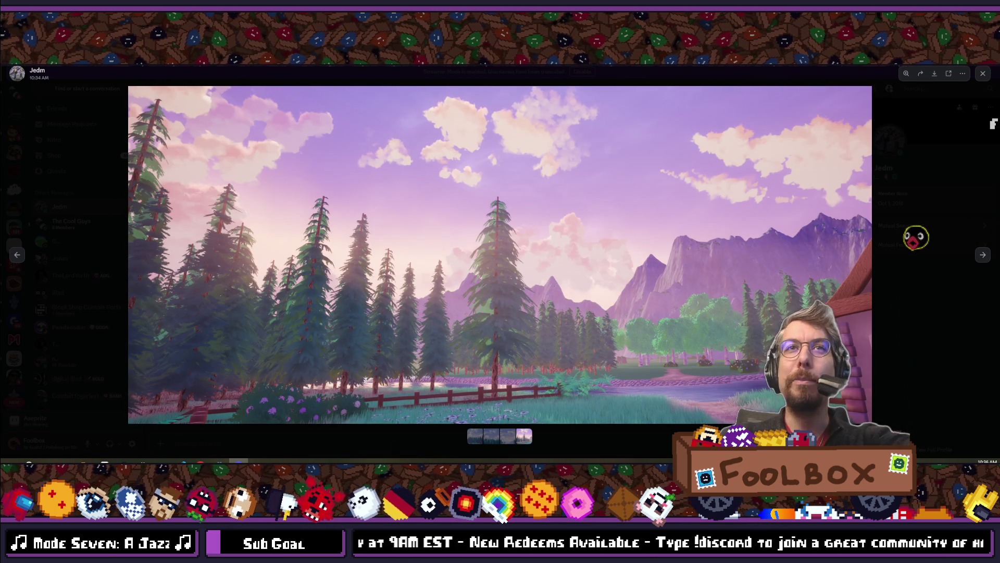
left_click(18, 255)
left_click(18, 256)
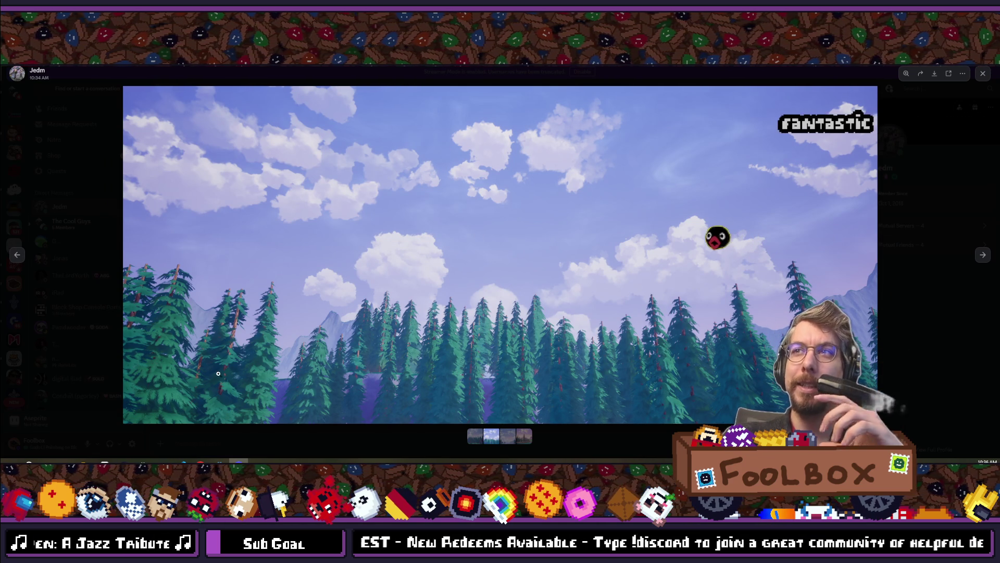
left_click(15, 254)
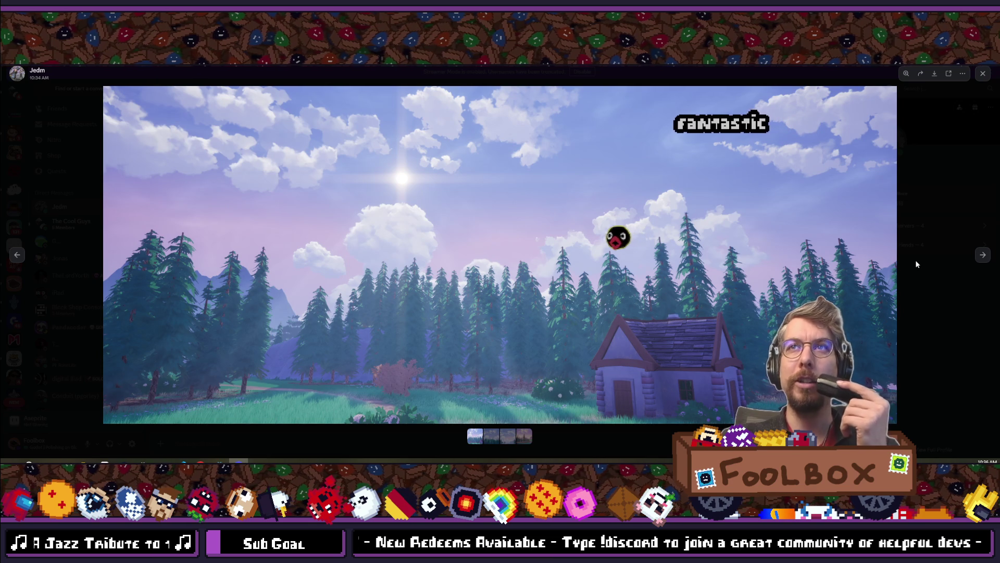
left_click(981, 260)
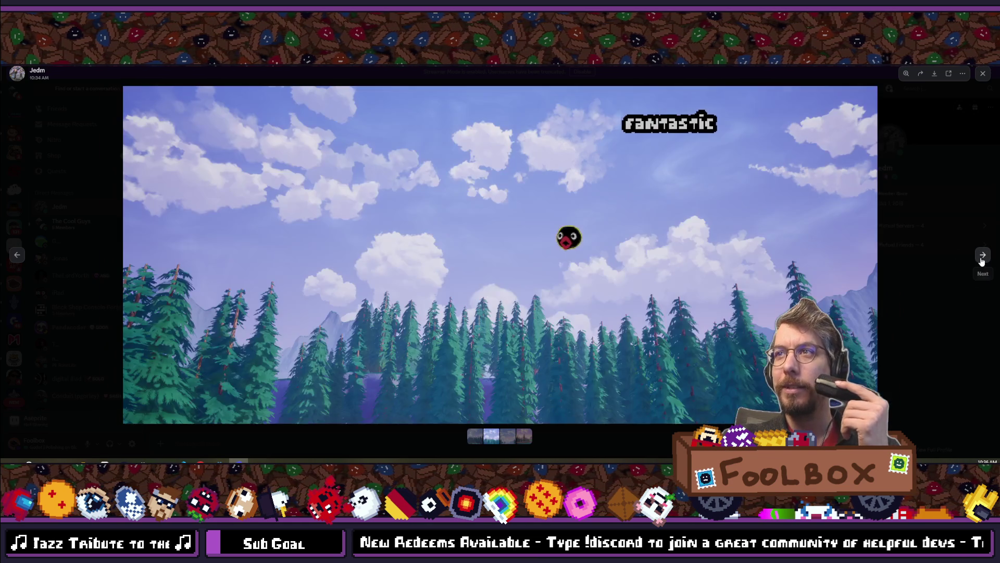
left_click(981, 261)
left_click(982, 258)
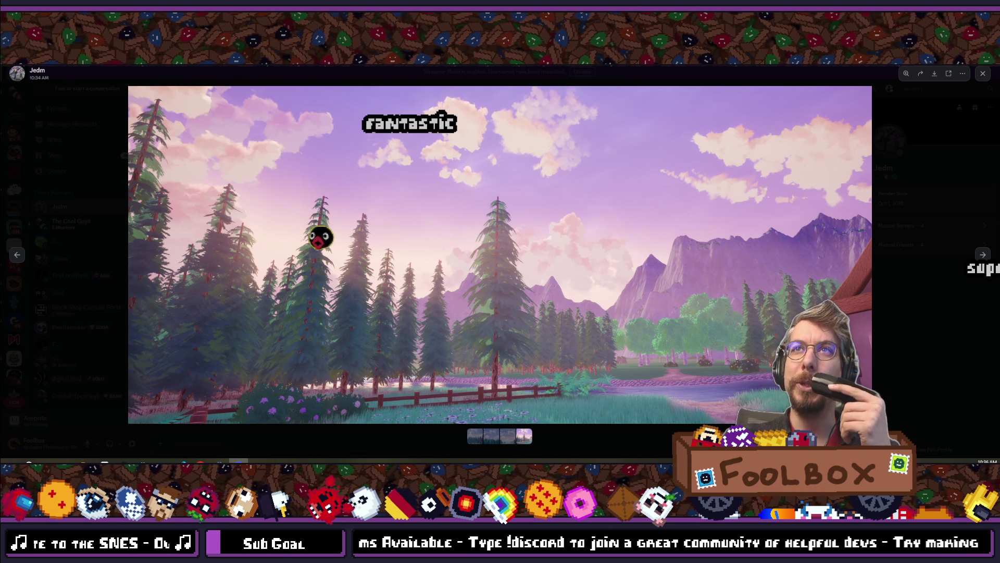
key("Escape")
key("alt+Tab")
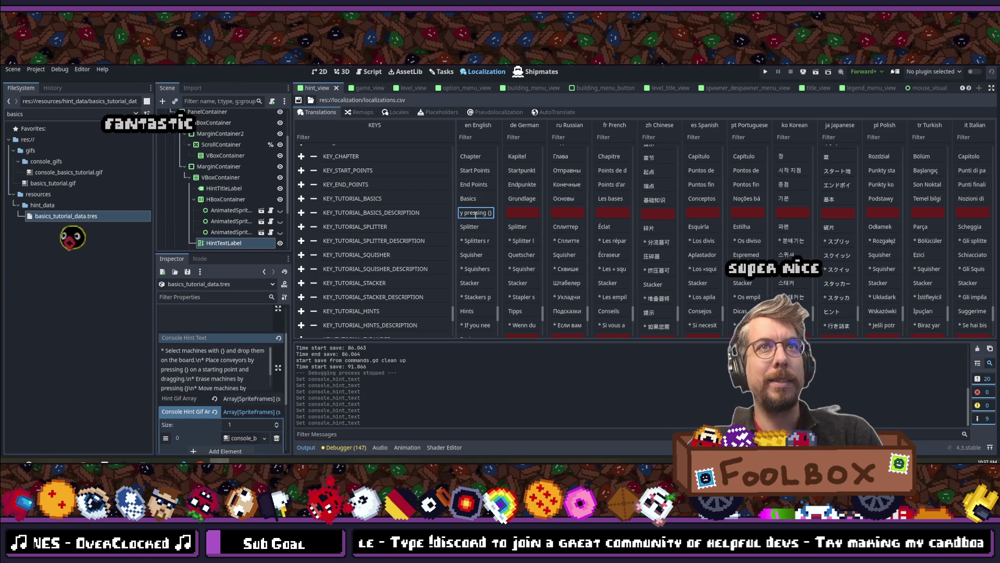
Confirm the English cell edit, clear basics_tutorial_data's Console Hint Text field, and save the project.
left_click(298, 99)
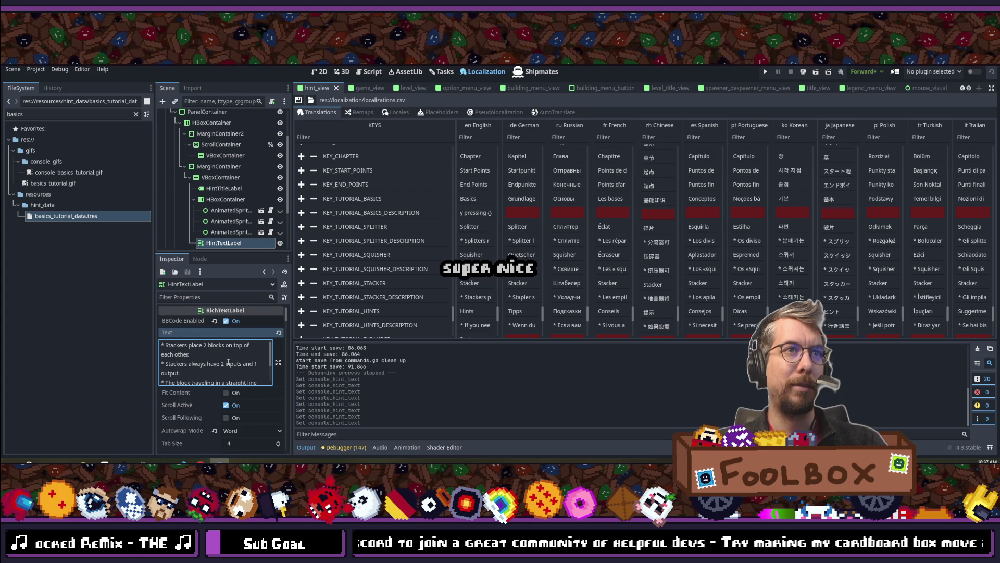
scroll(228, 361, "down", 3)
left_click(75, 214)
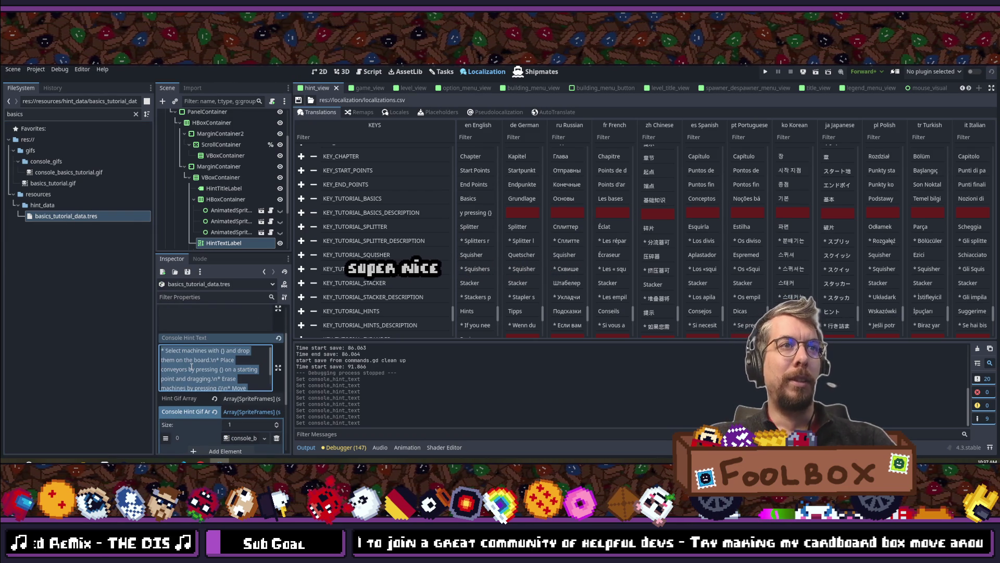
key("BackSpace")
mouse_move(182, 462)
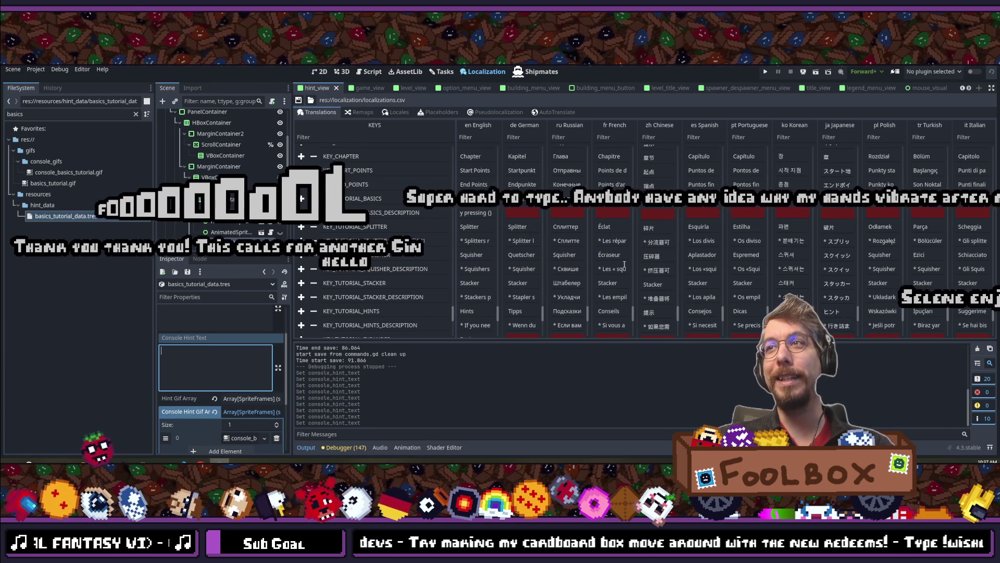
key("ctrl+s")
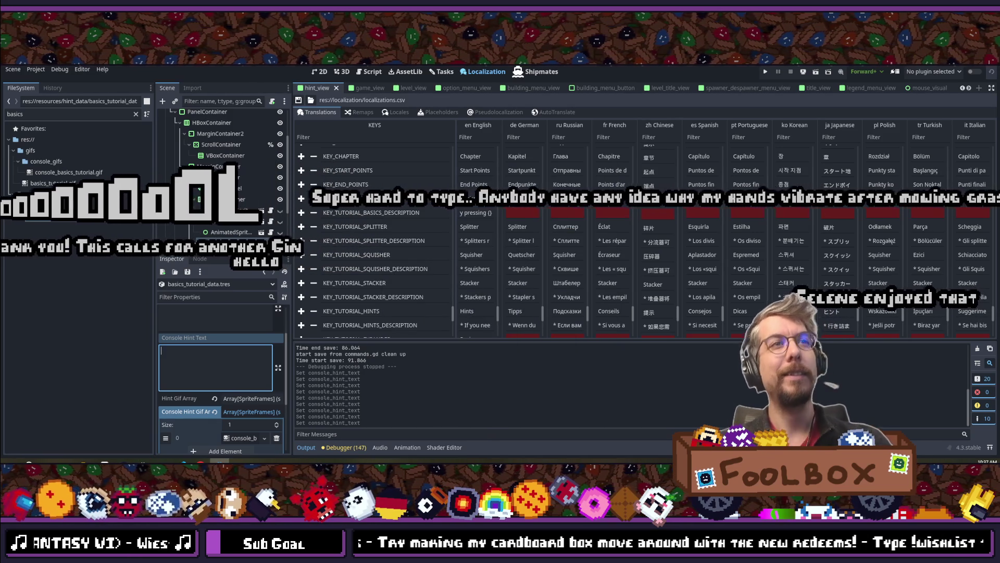
Check line 141 of hint_view.gd in the code editor, then return to Godot.
key("alt+Tab")
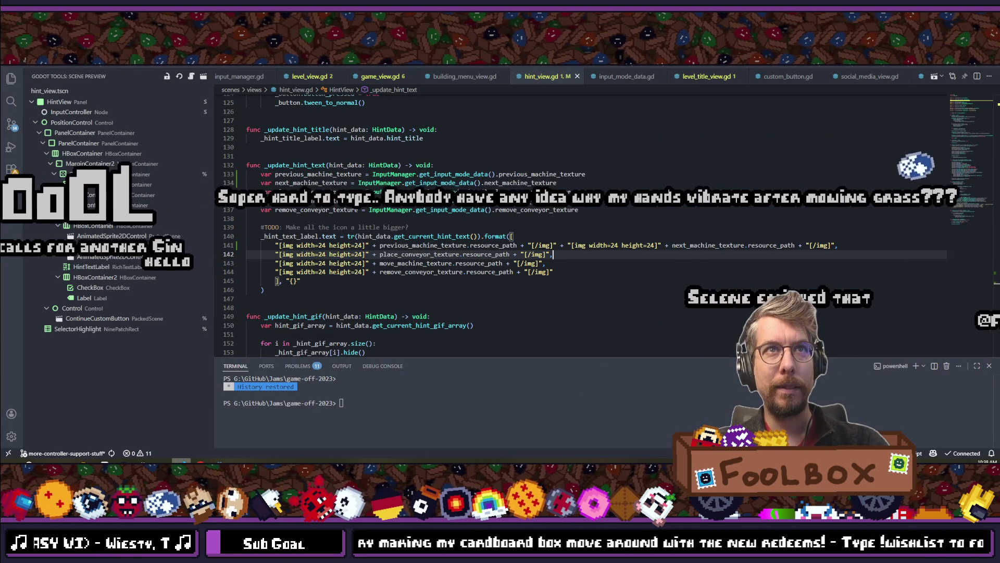
left_click(849, 249)
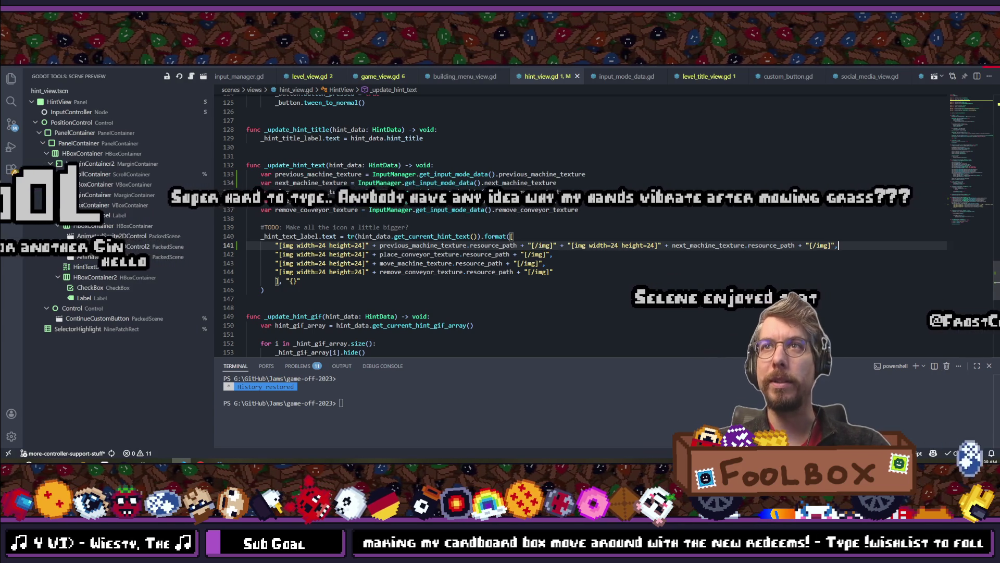
key("alt+Tab")
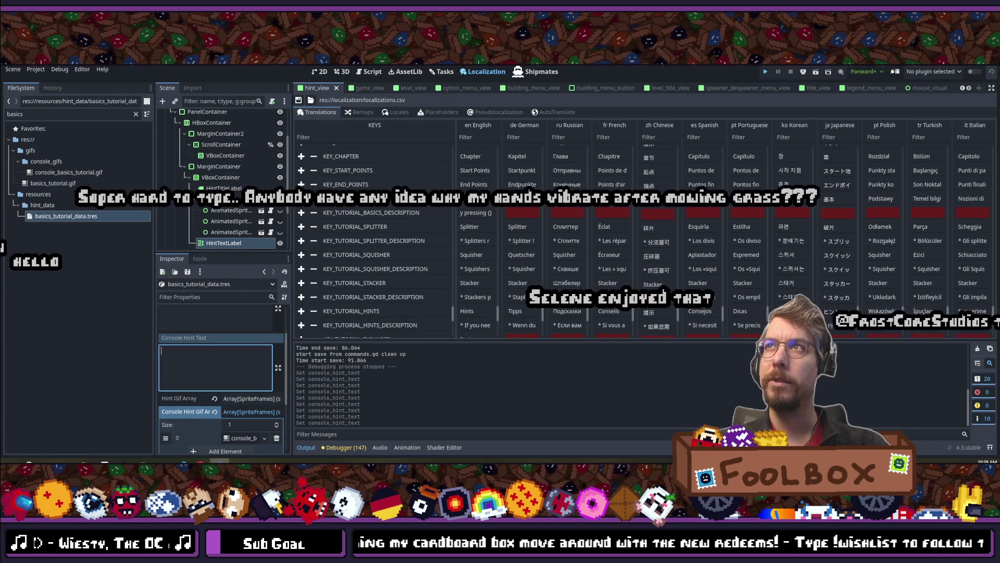
Run the project with F5 and jump to hint_view.gd line 140, where the Nil resource_path error occurred.
key("F5")
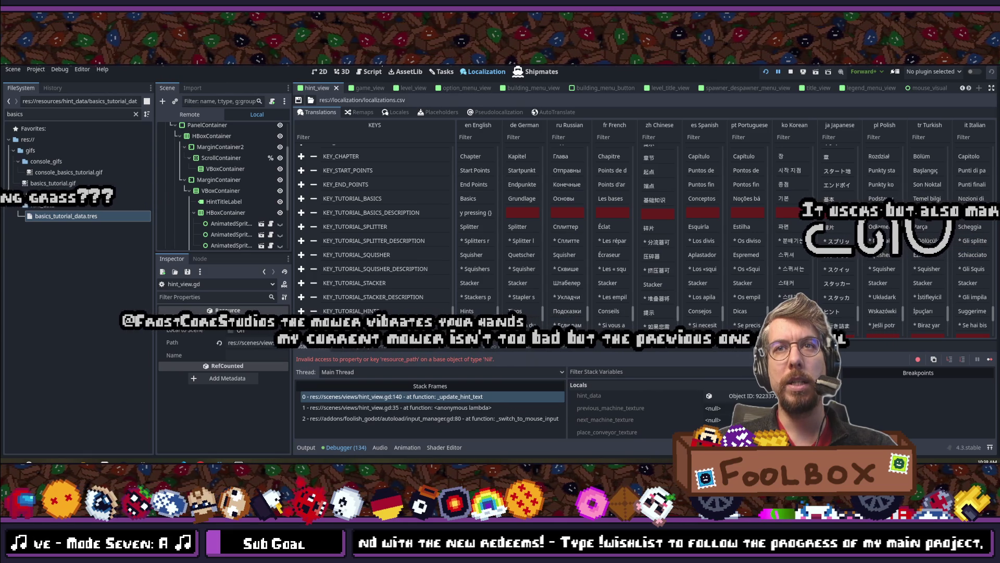
left_click(361, 75)
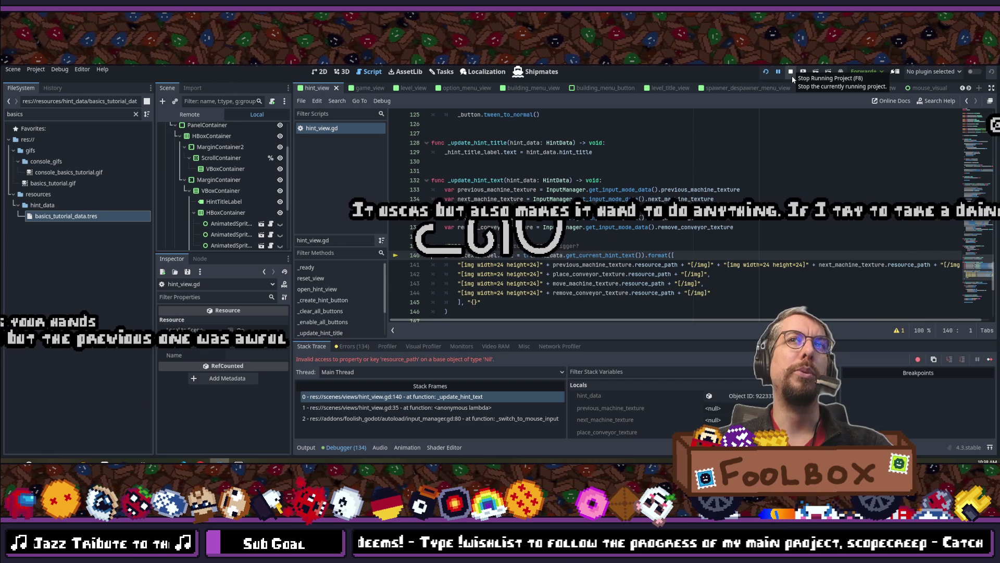
Stop the running game and start a new var line below the texture variables.
left_click(792, 76)
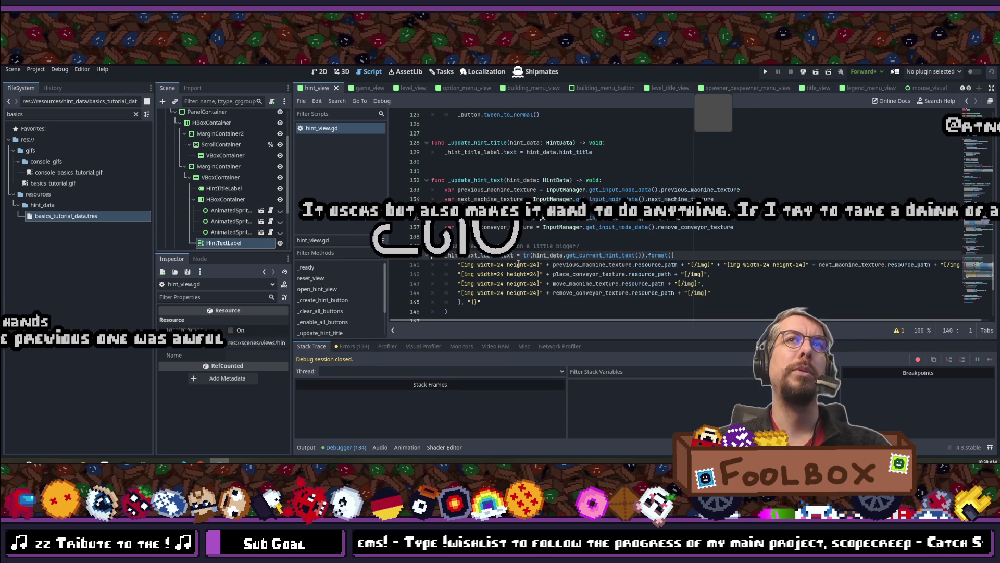
left_click(539, 273)
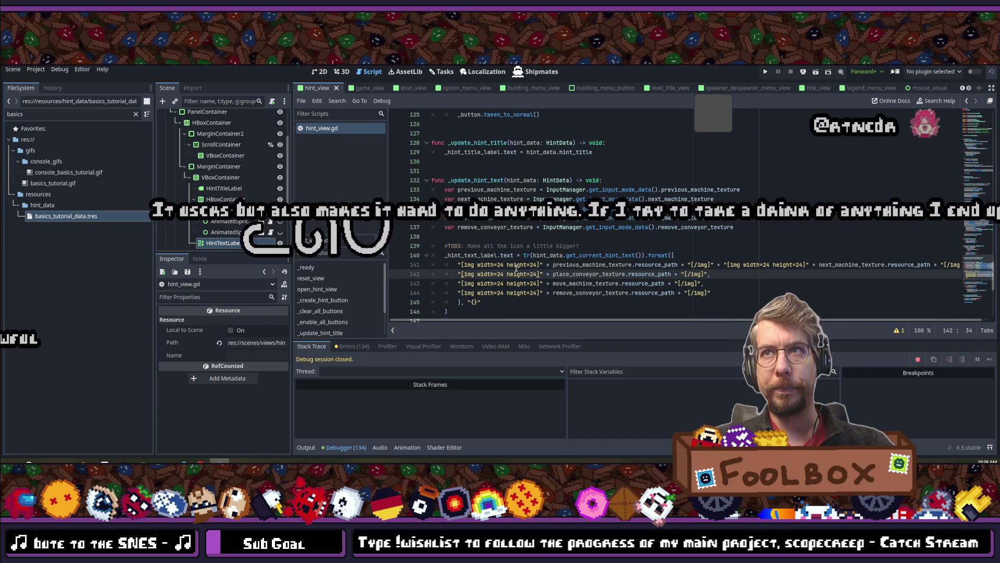
left_click(744, 227)
key("Return")
key("Return")
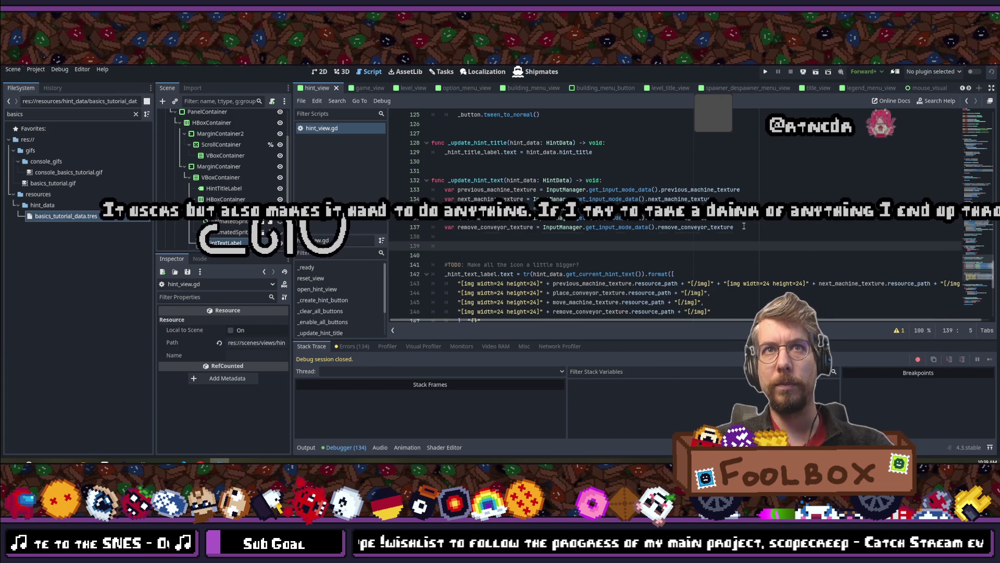
type("var")
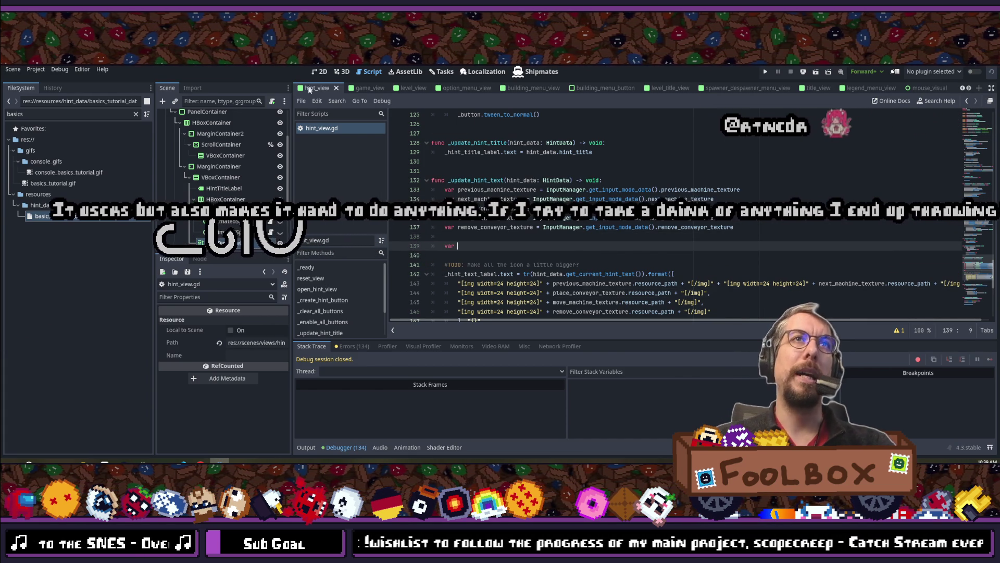
Close hint_view.gd in Godot, discarding the unsaved changes, and move to its hint text block in VS Code.
middle_click(316, 131)
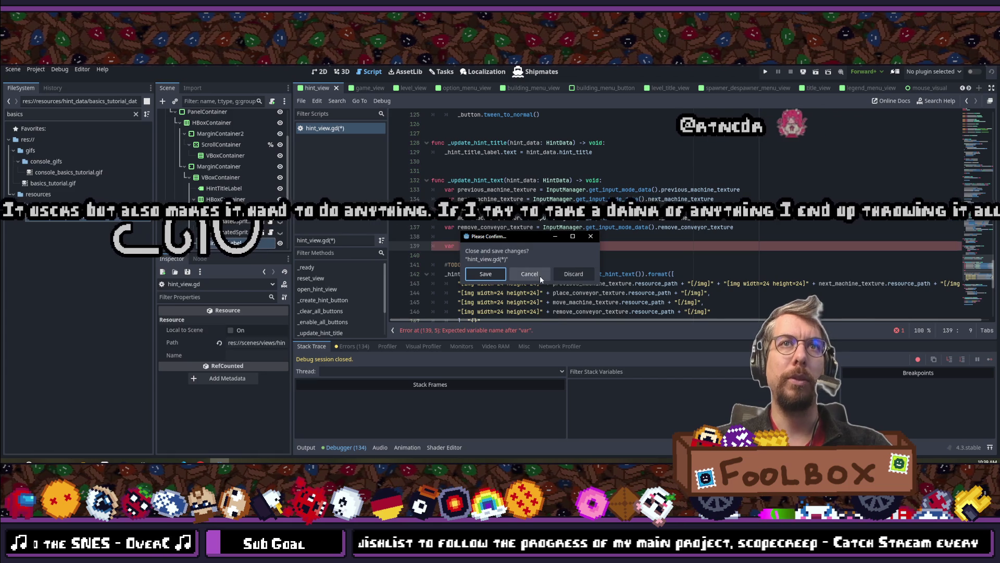
left_click(560, 275)
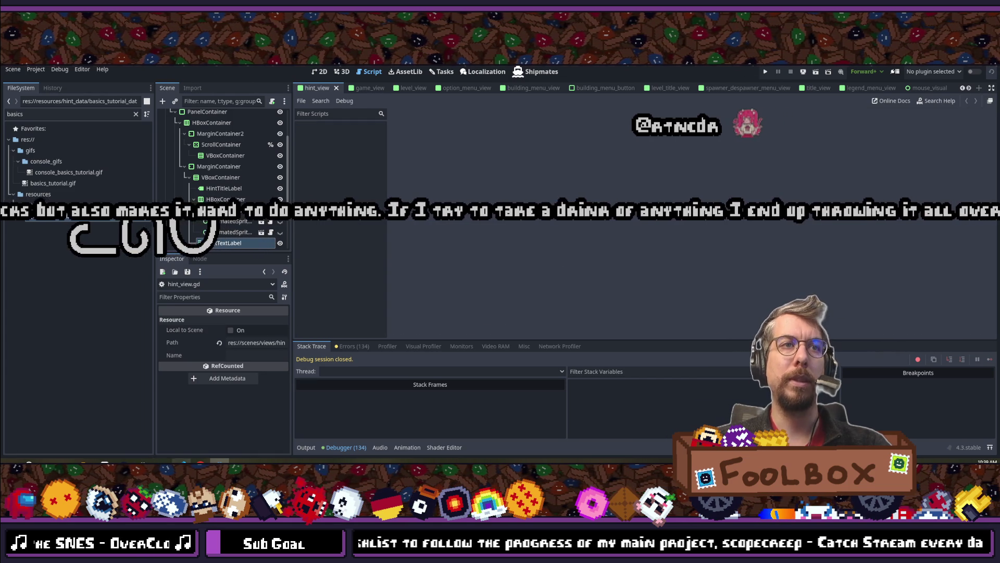
key("alt+Tab")
left_click(417, 272)
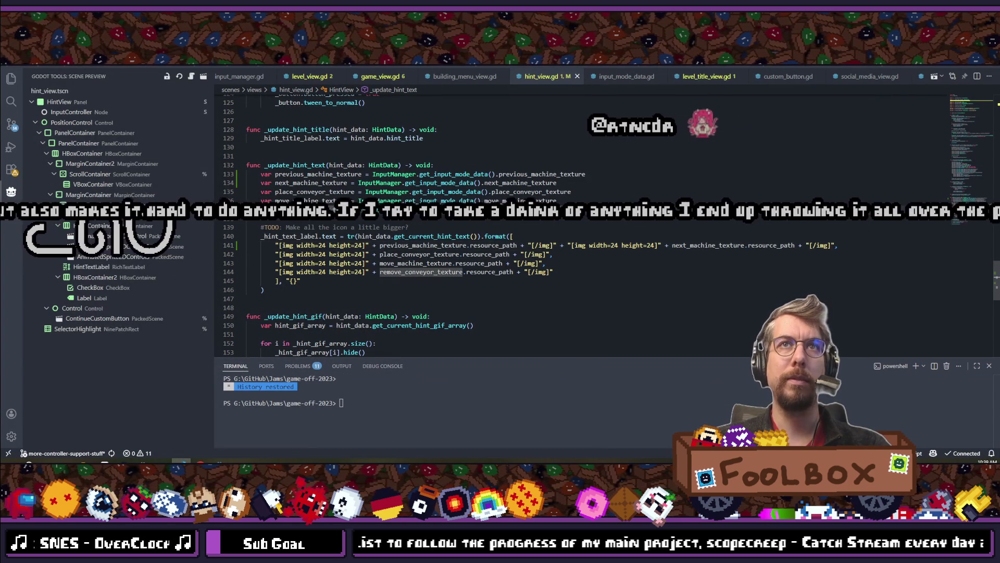
Add a machine_button_string variable after line 134 and take the machine icon string from line 144.
left_click(590, 184)
key("Return")
key("Return")
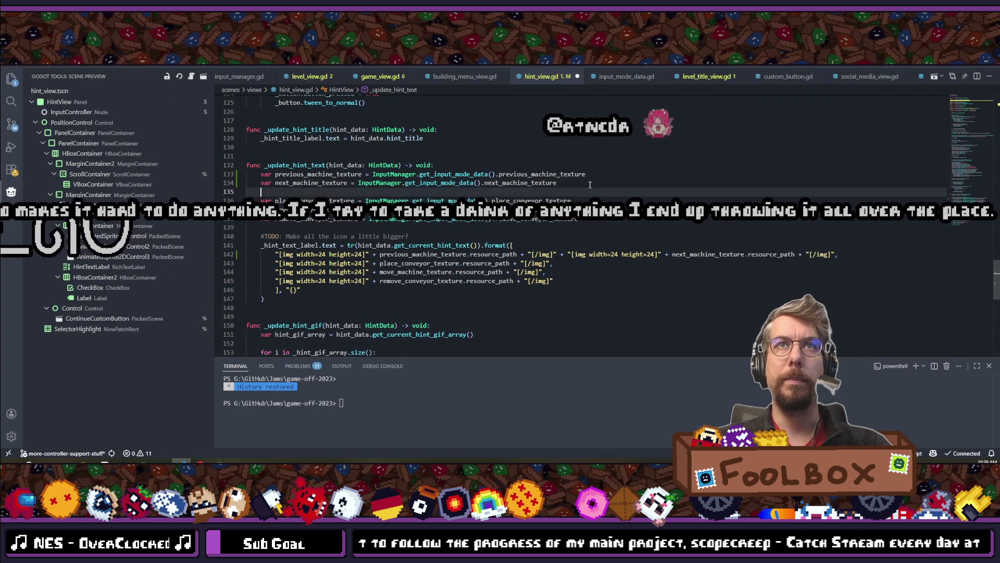
key("Return")
type("var")
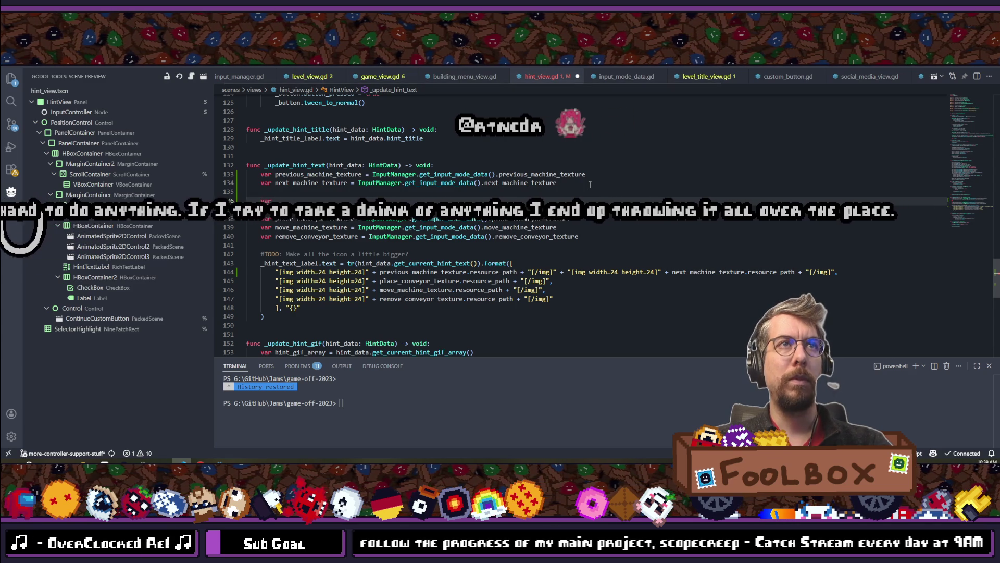
type("machine_")
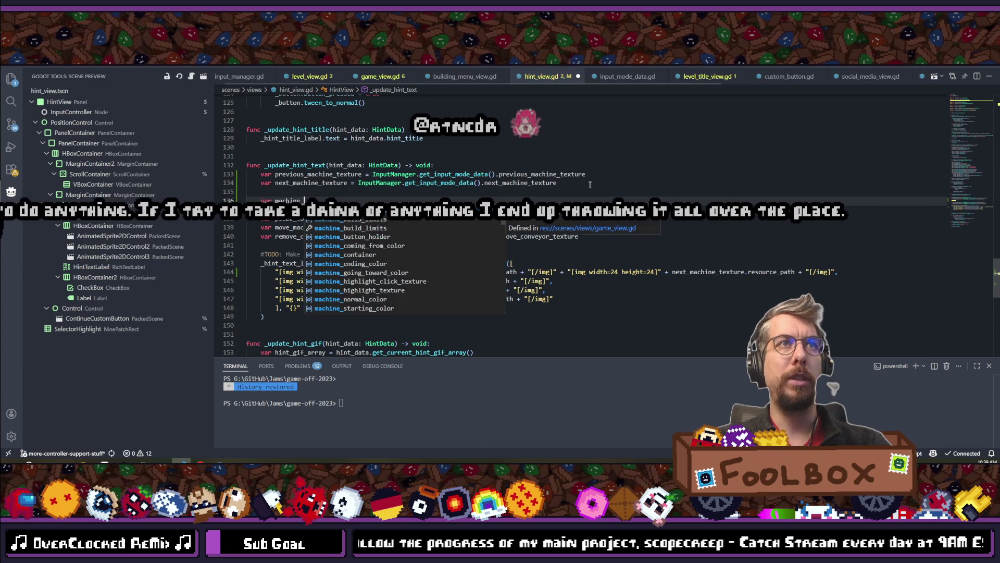
type("button_str =")
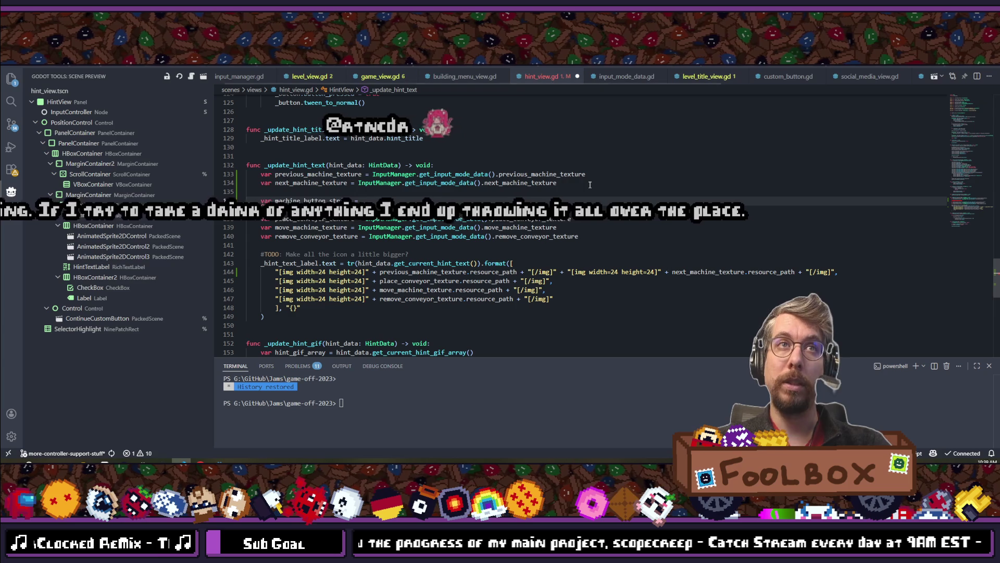
mouse_move(276, 271)
left_mouse_down()
mouse_move(833, 272)
mouse_move(555, 282)
mouse_move(836, 271)
left_mouse_up()
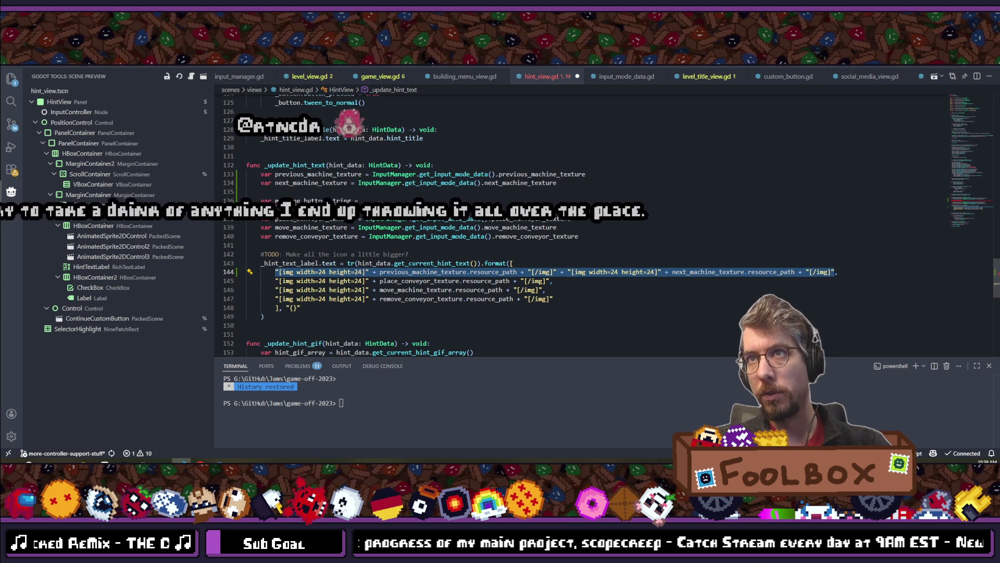
Make the value conditional with 'if !InputManager.is_mouse else', then select the variable name and line 144's images.
left_click(383, 202)
type("if InputManager.is")
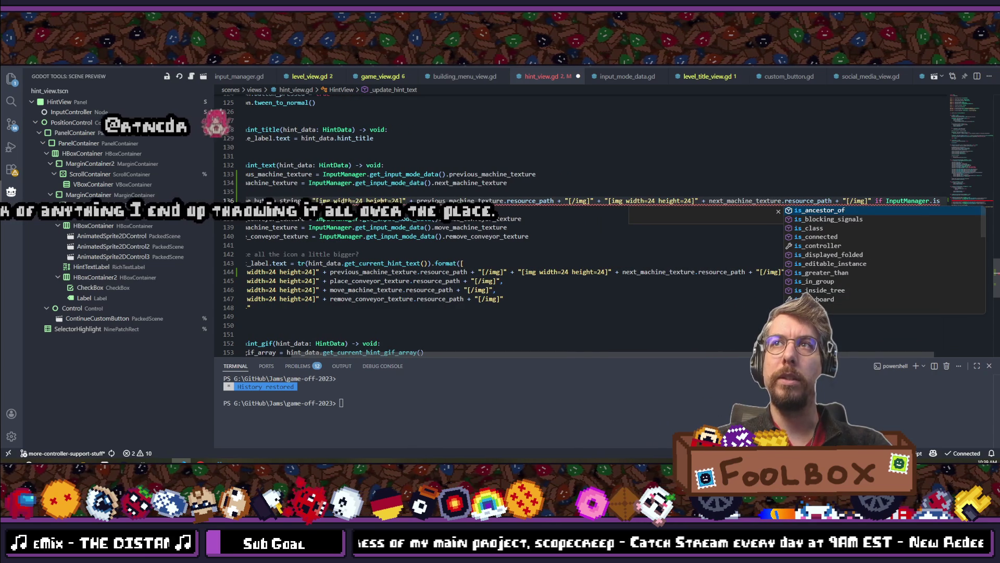
type("_")
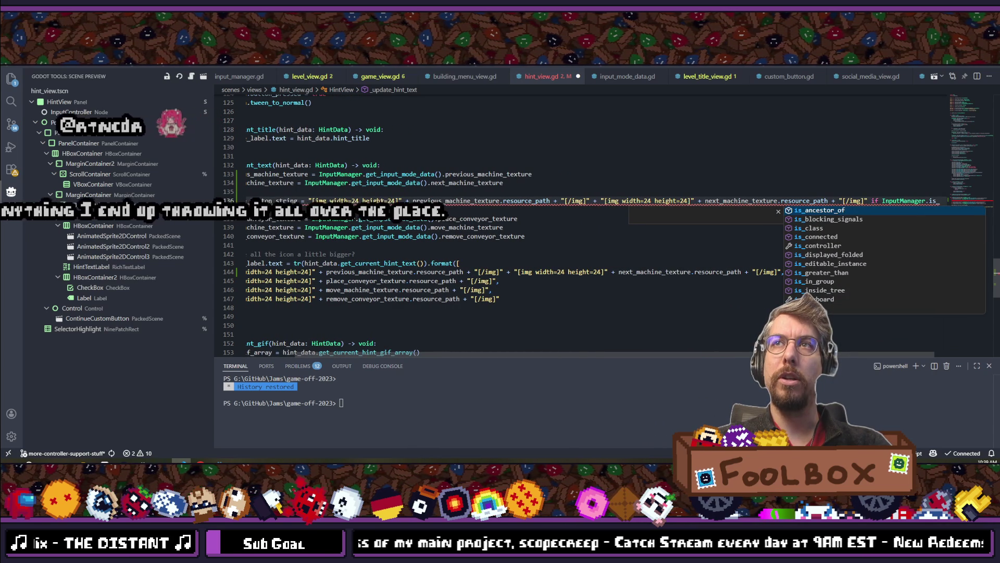
type("mouse")
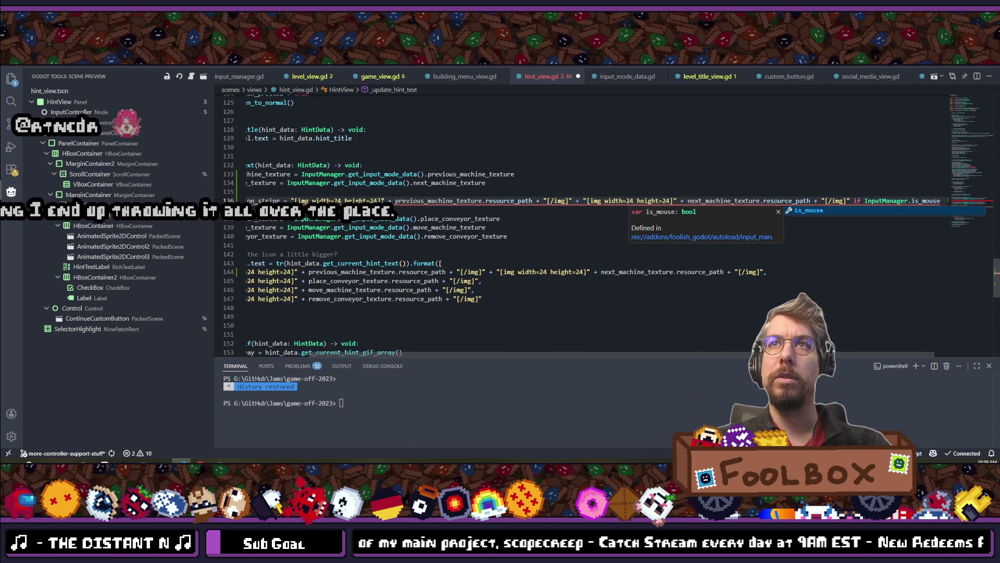
left_click(863, 200)
type("!")
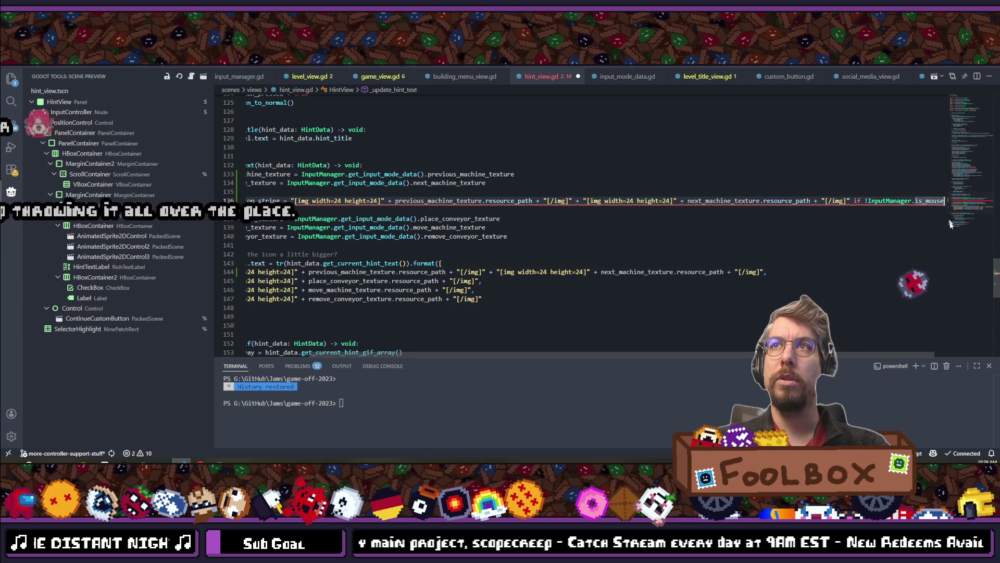
key("End")
type("else _")
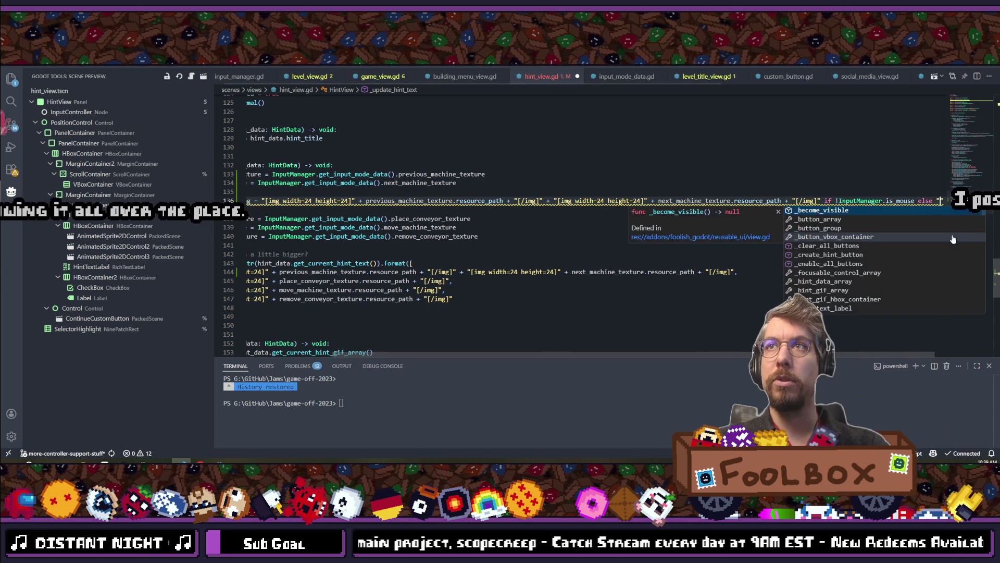
key("Escape")
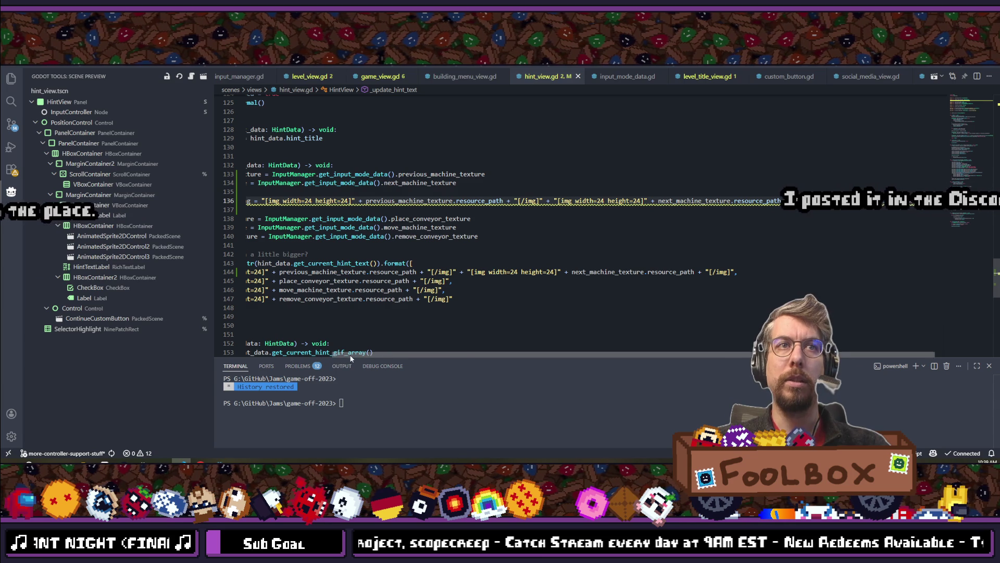
left_click_drag(351, 358, 295, 358)
double_click(313, 201)
key("ctrl+c")
mouse_move(275, 271)
left_mouse_down()
mouse_move(750, 271)
mouse_move(521, 300)
mouse_move(750, 270)
mouse_move(833, 271)
left_mouse_up()
Paste machine_button_string over line 144's inline machine images, then switch to Discord.
key("ctrl+v")
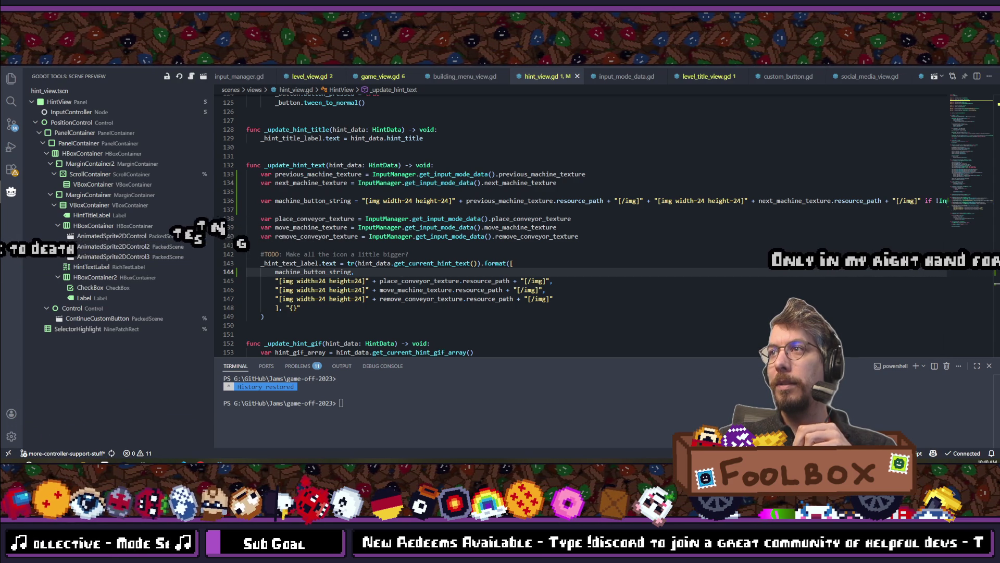
key("alt+Tab")
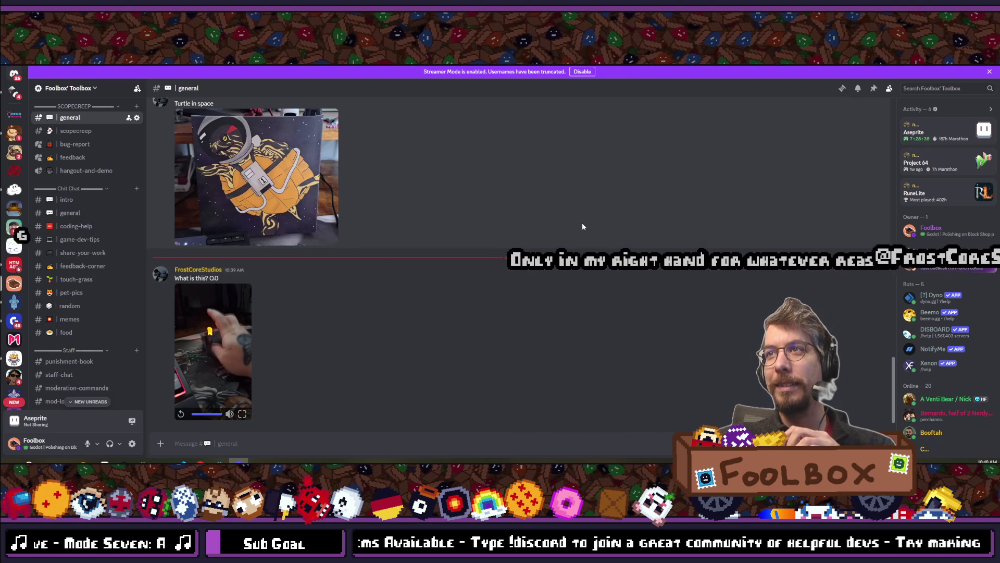
Switch from Discord's #general channel back to hint_view.gd in VS Code.
key("alt+Tab")
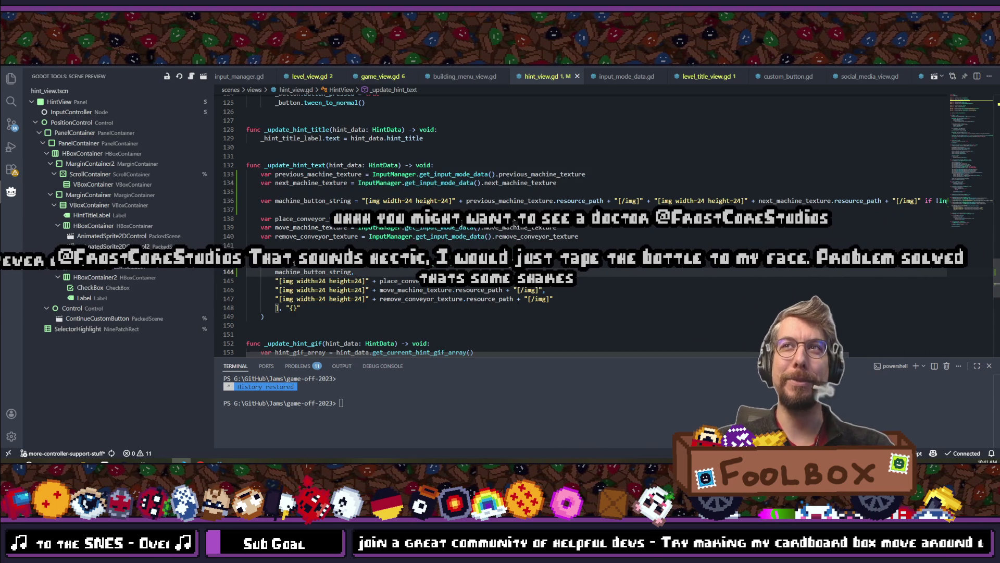
Switch to the Godot editor and run Block Shop with F5 to test the change.
key("alt+Tab")
key("F5")
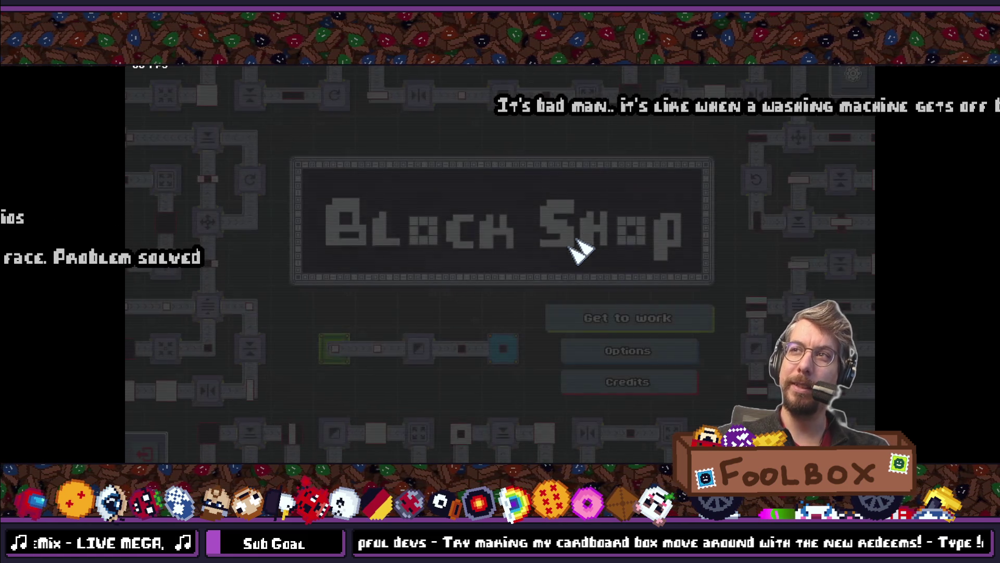
Start The basics level 1:1 Conveyor, open its help, and check the Basics hint's controller button icons.
left_click(589, 315)
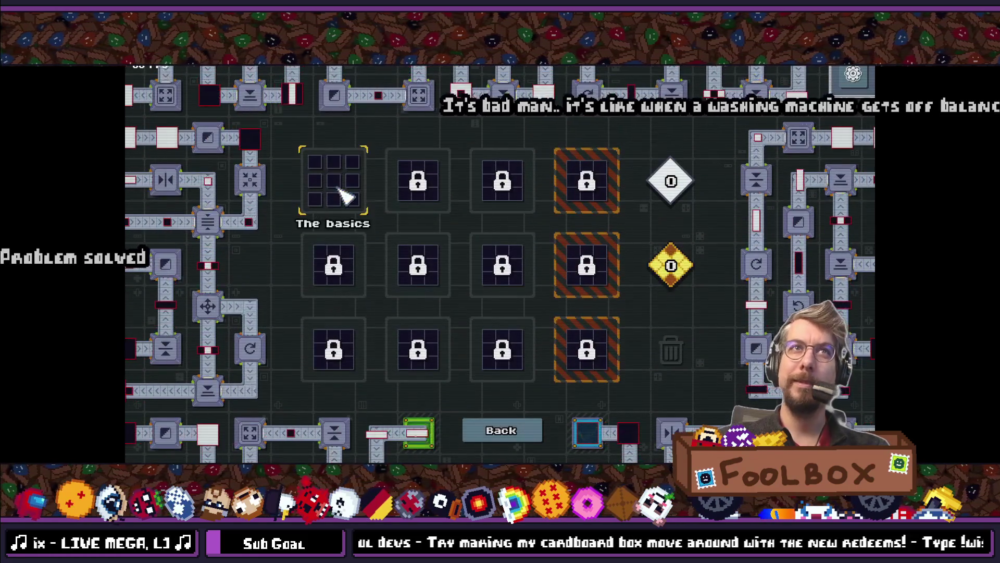
left_click(349, 182)
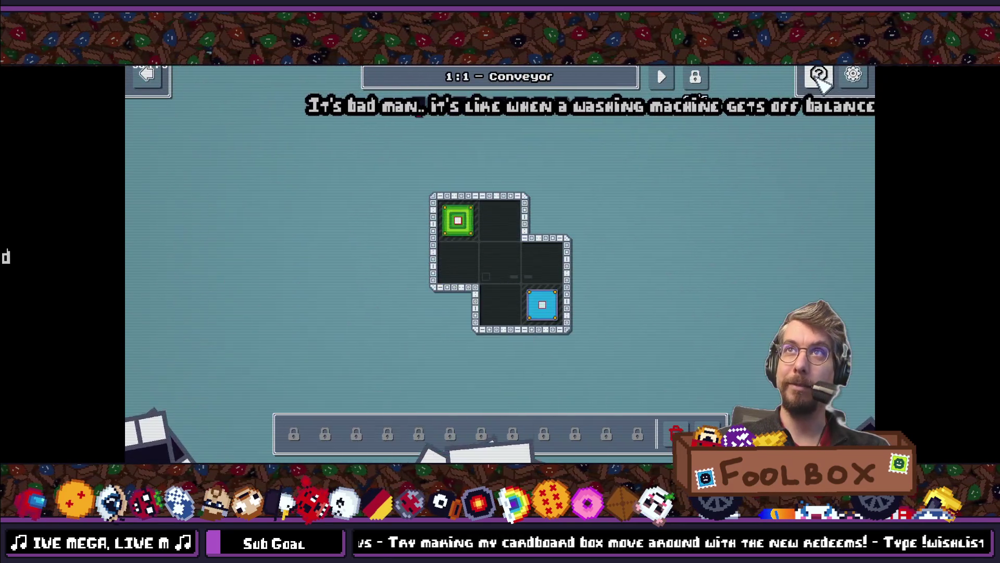
left_click(819, 77)
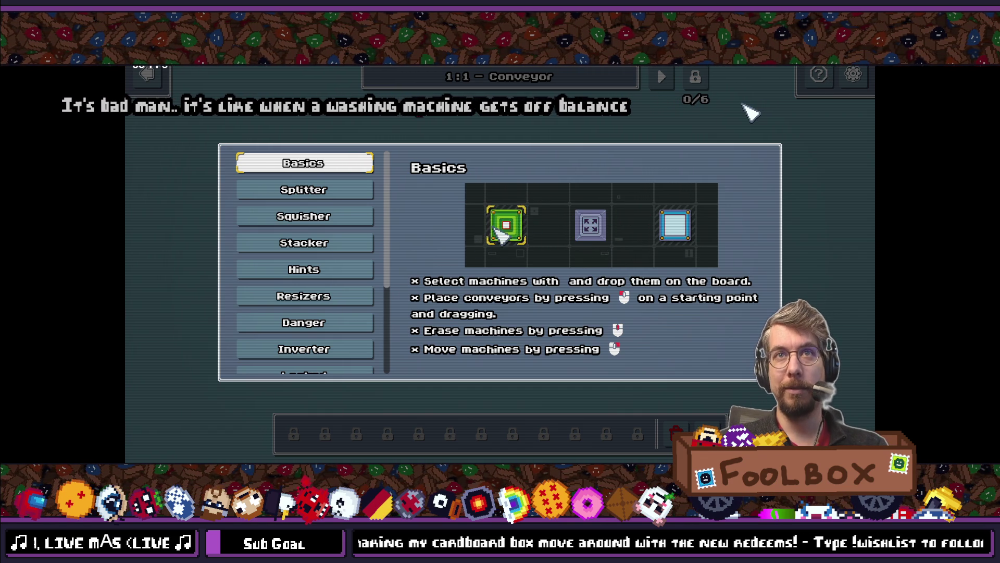
key("Down")
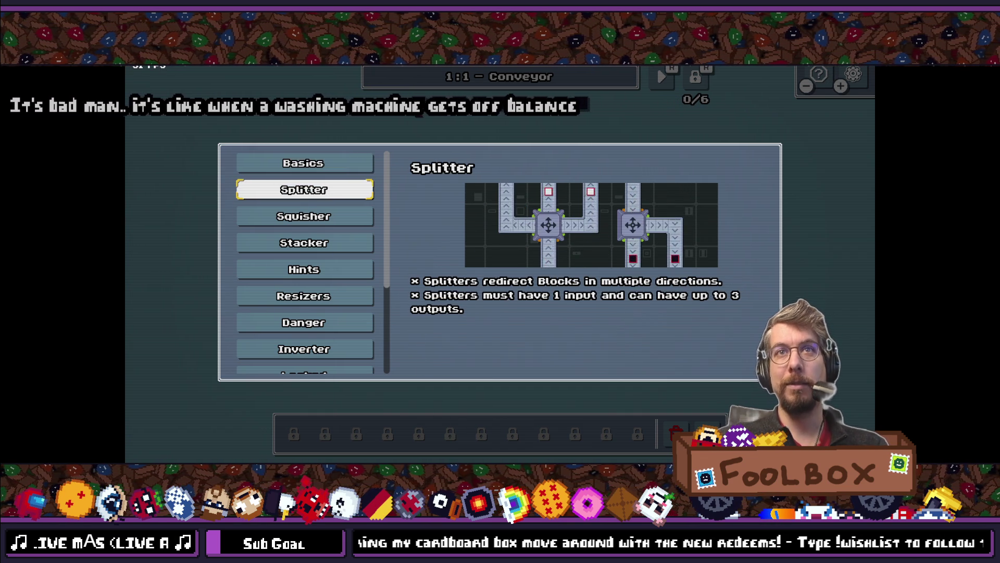
key("Up")
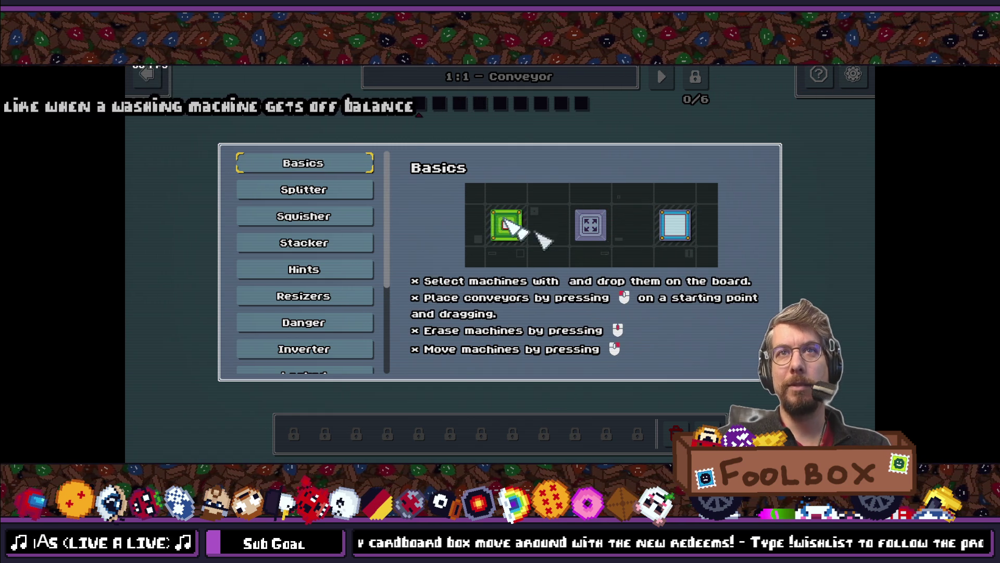
key("Up")
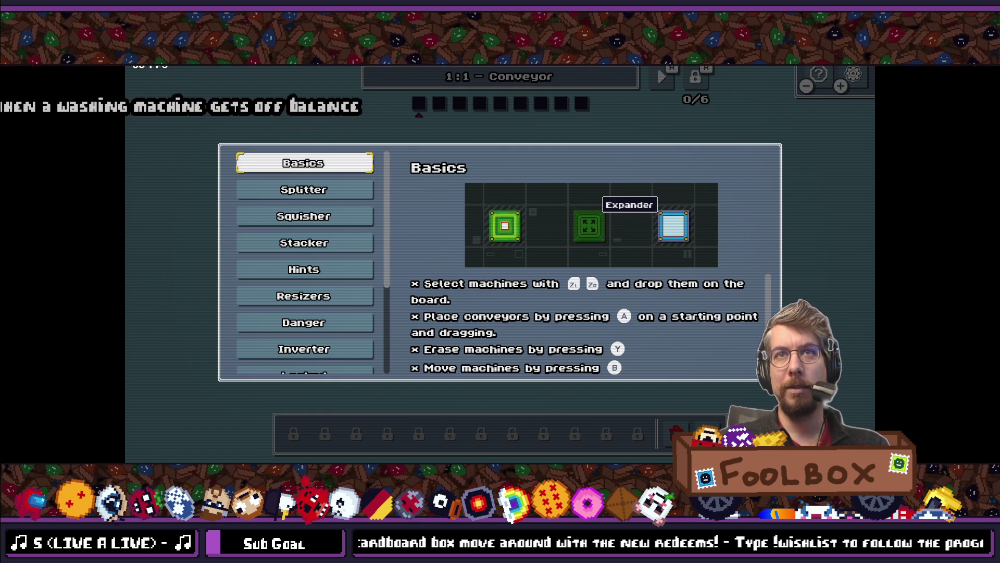
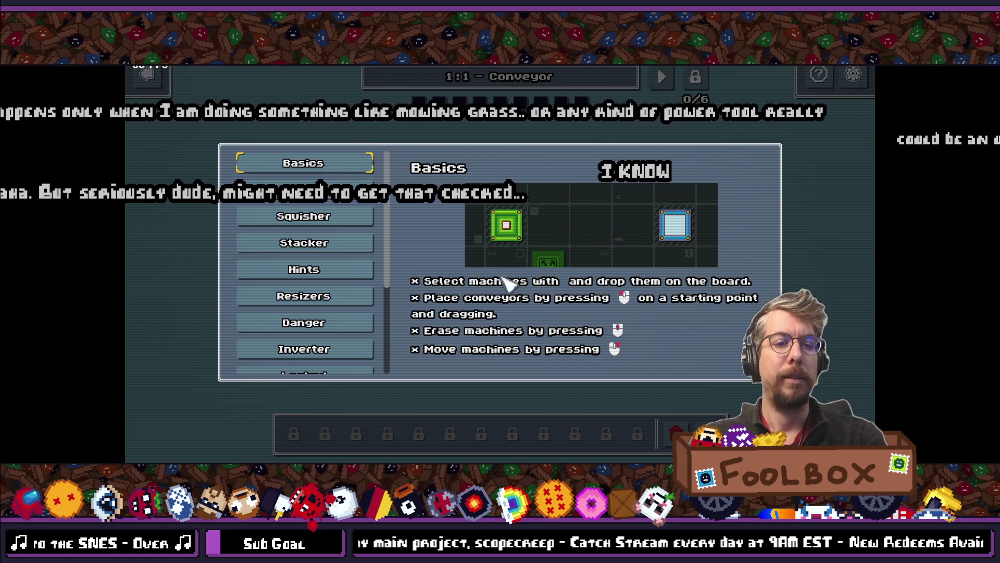
Stop the running Block Shop game with F8 and bring hint_view.gd to the front in VS Code.
key("F8")
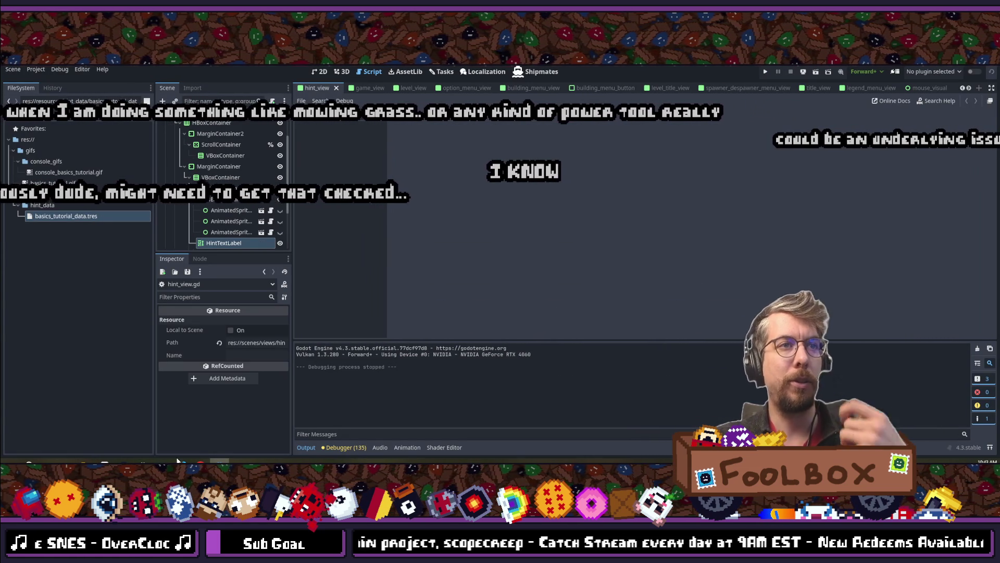
mouse_move(182, 462)
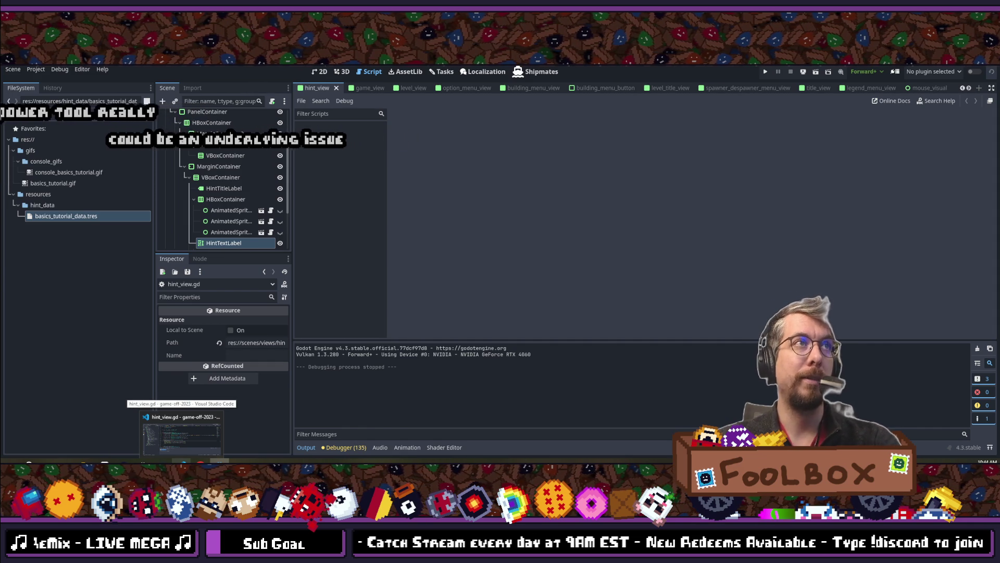
left_click(182, 437)
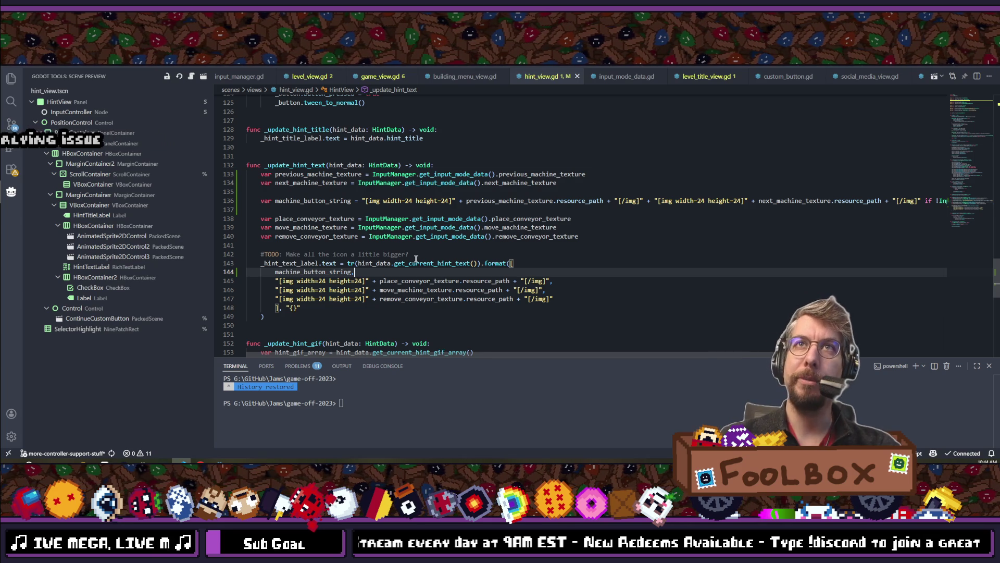
key("alt+Tab")
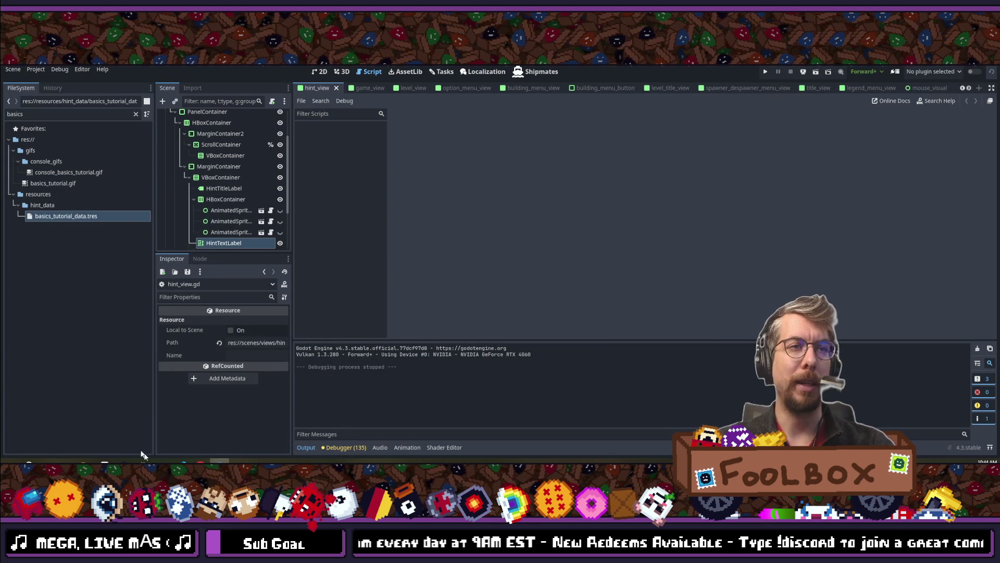
mouse_move(182, 462)
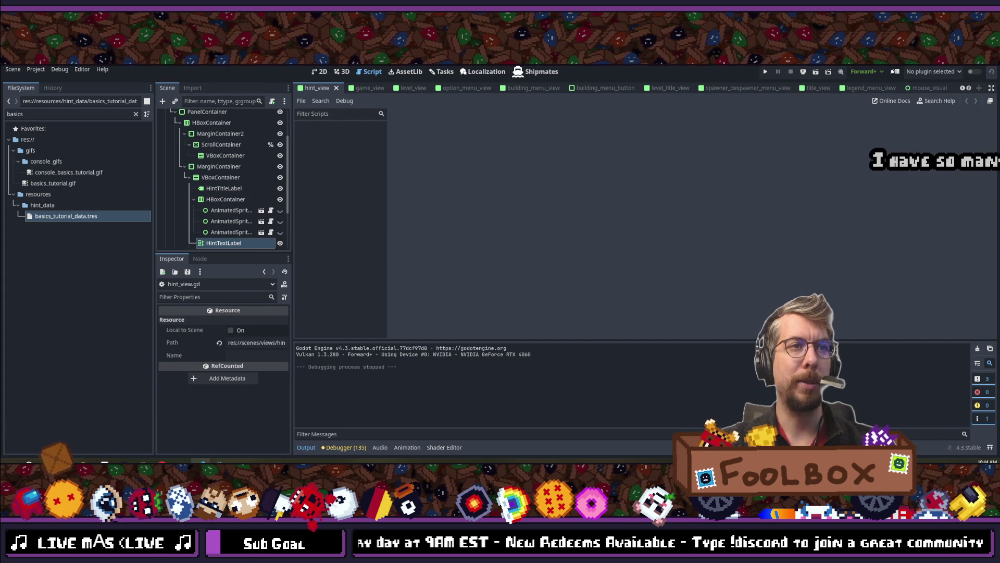
left_click(201, 435)
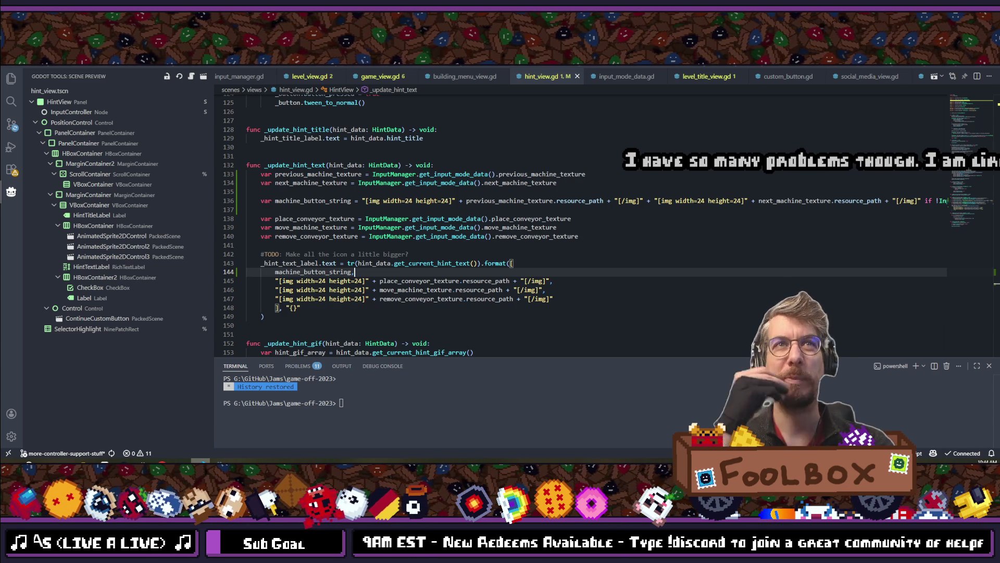
Change every inline icon size on lines 136–147 from 24 to 22.
left_click(412, 201)
key("ctrl+d")
key("ctrl+d")
key("ctrl+d")
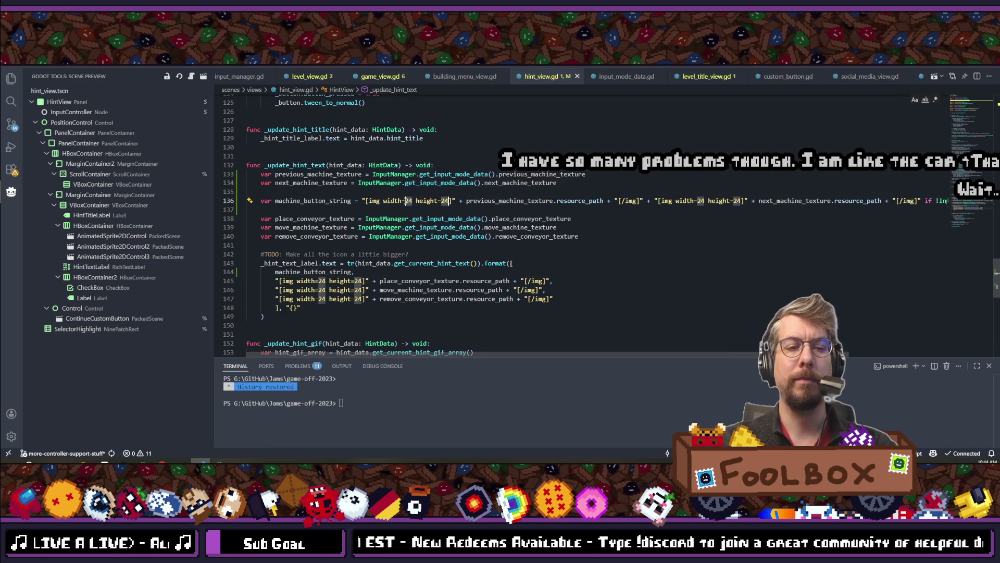
key("ctrl+d")
key("ctrl+d")
key("ctrl+d")
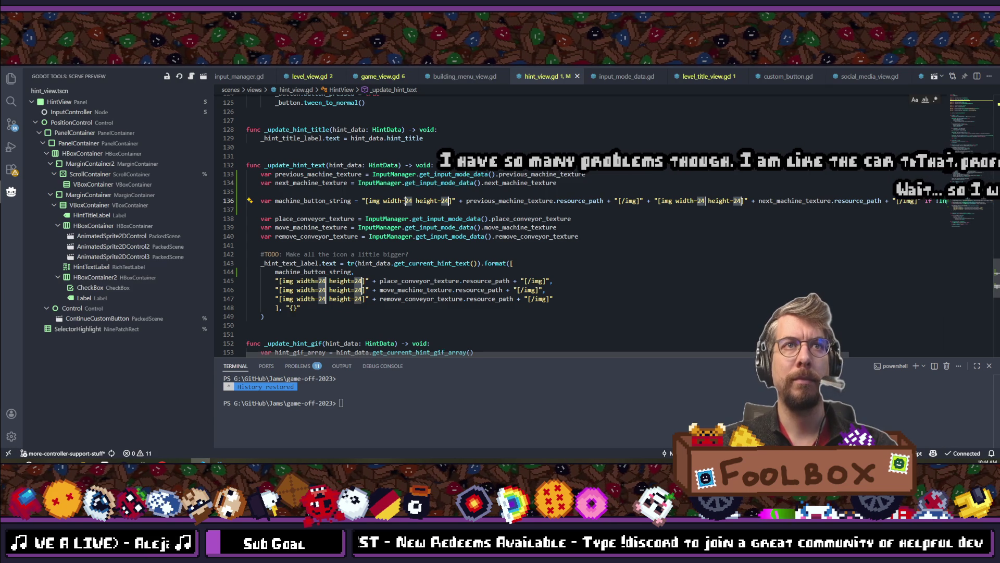
type("22")
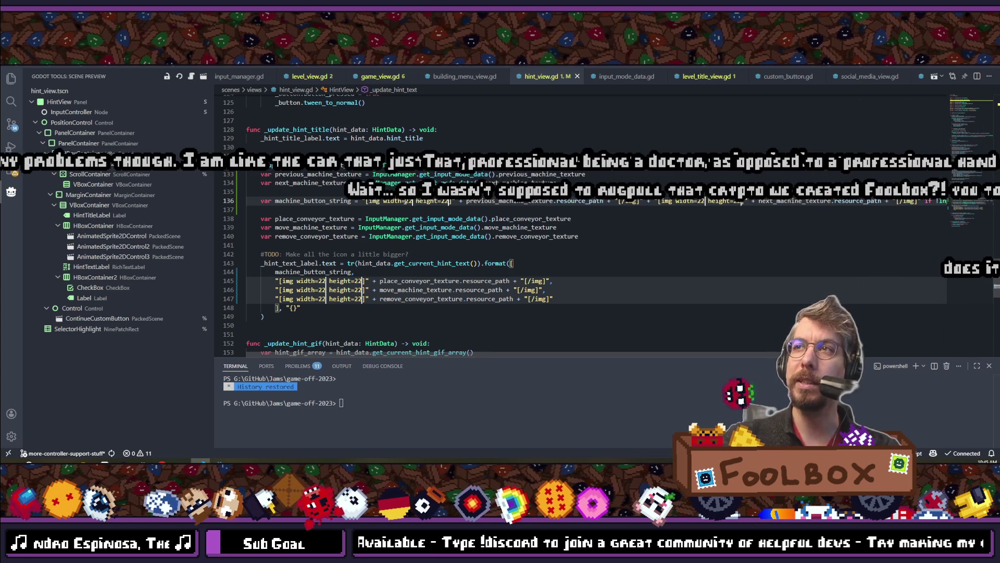
key("Escape")
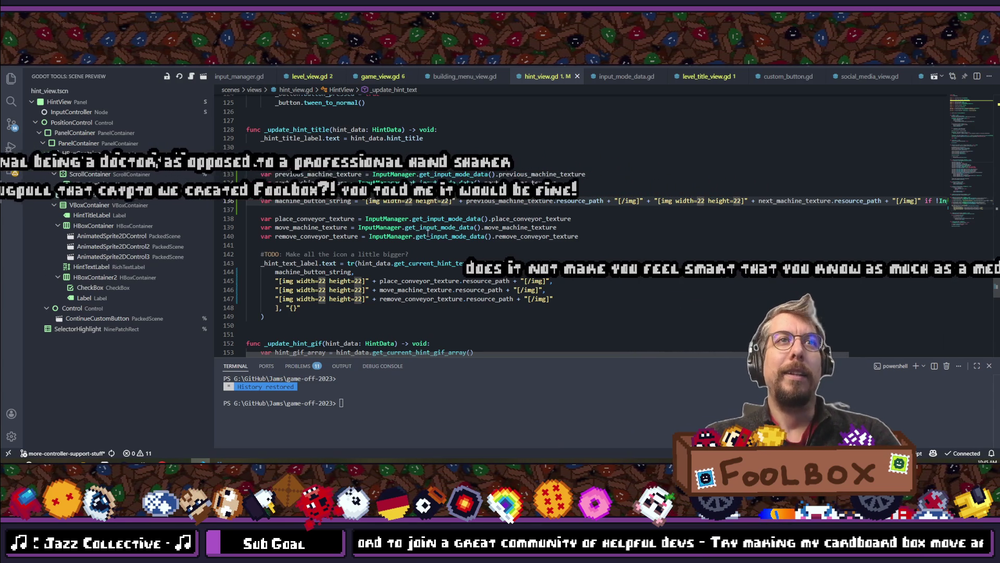
left_click(512, 271)
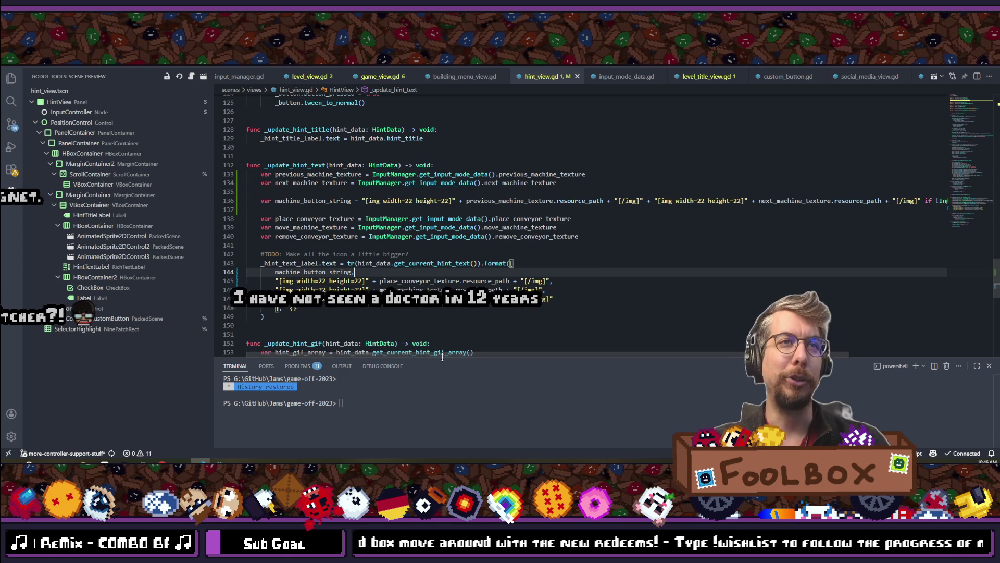
Copy the place_conveyor icon markup from line 145 into the empty else string on line 136.
left_click_drag(447, 353, 547, 354)
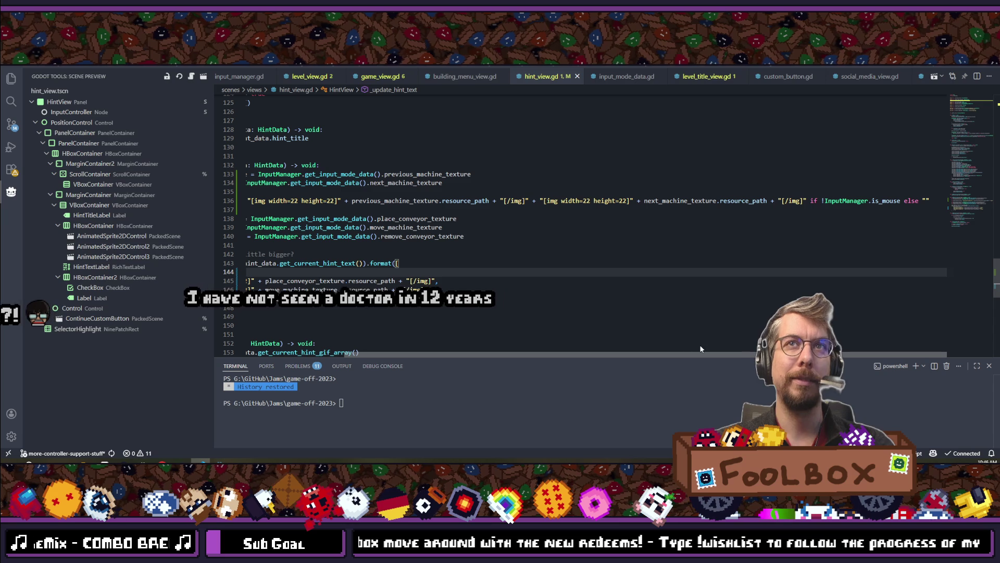
left_click_drag(701, 353, 407, 359)
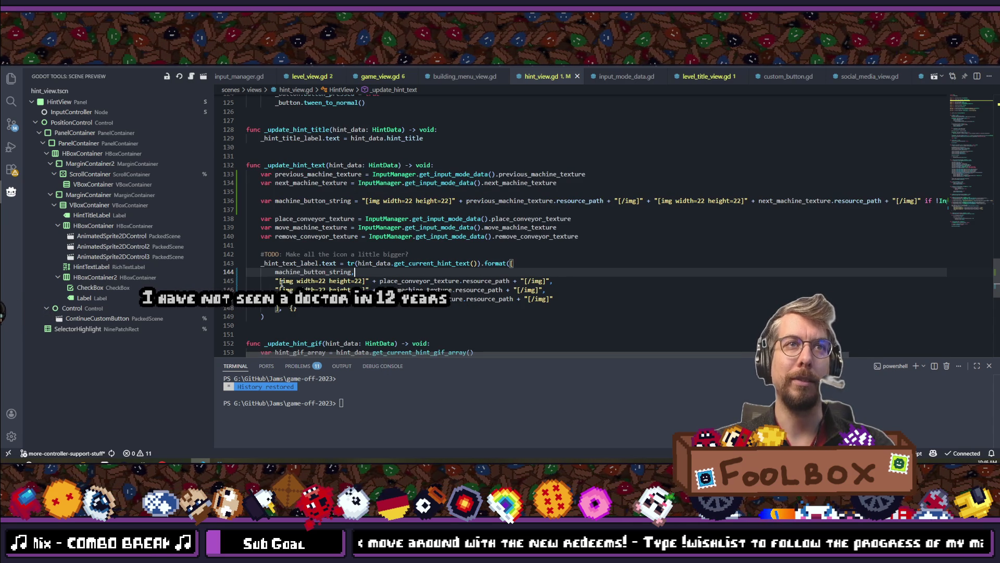
left_click_drag(277, 281, 510, 282)
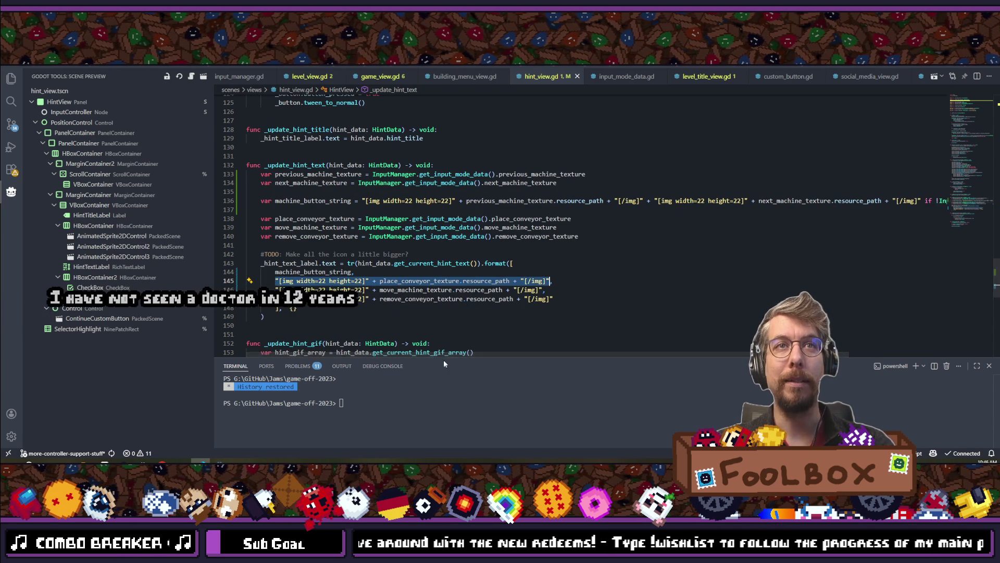
left_click(926, 200)
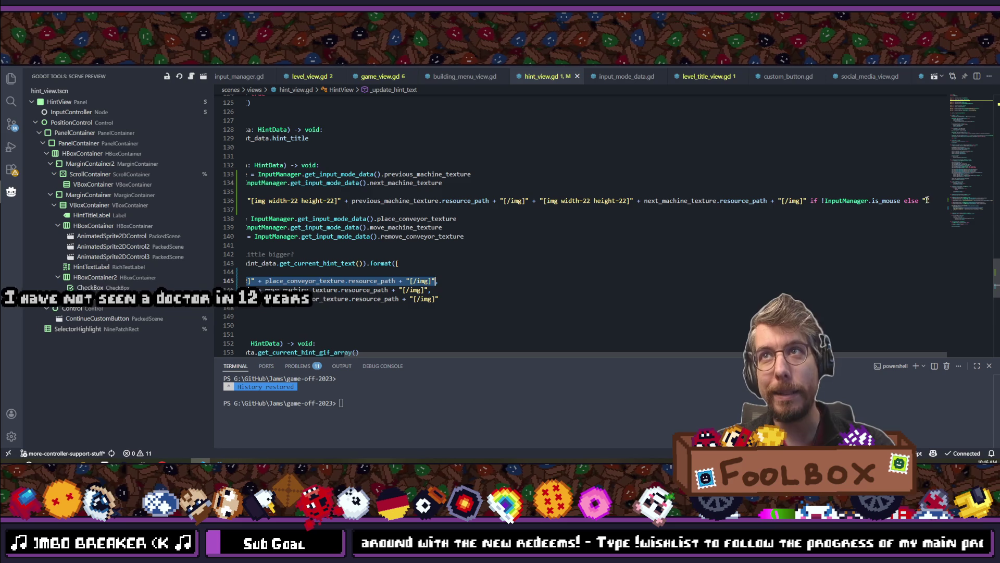
type("\"")
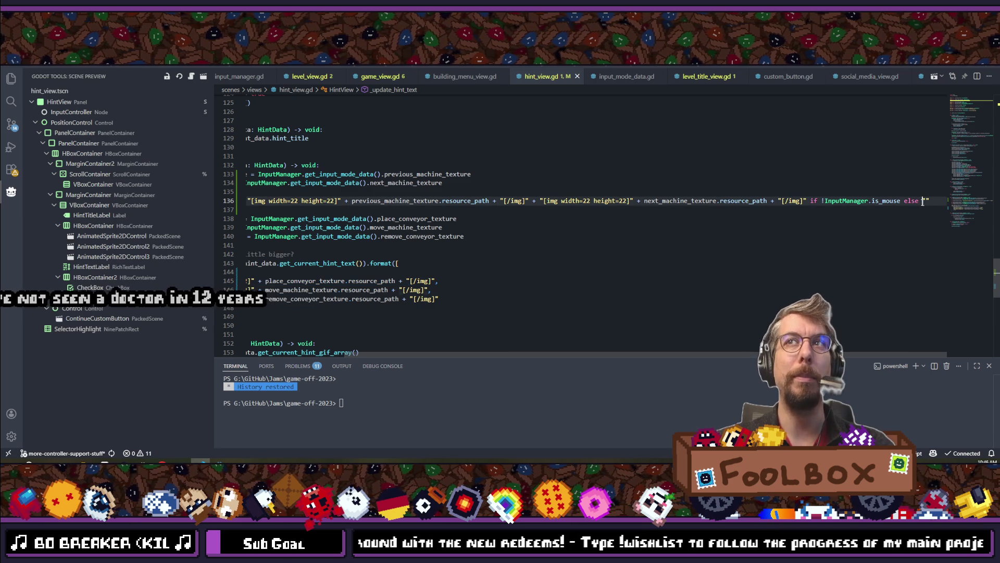
type("[img width=22 height=22]\" + place_conveyor_texture.resource_path + \"[/img]")
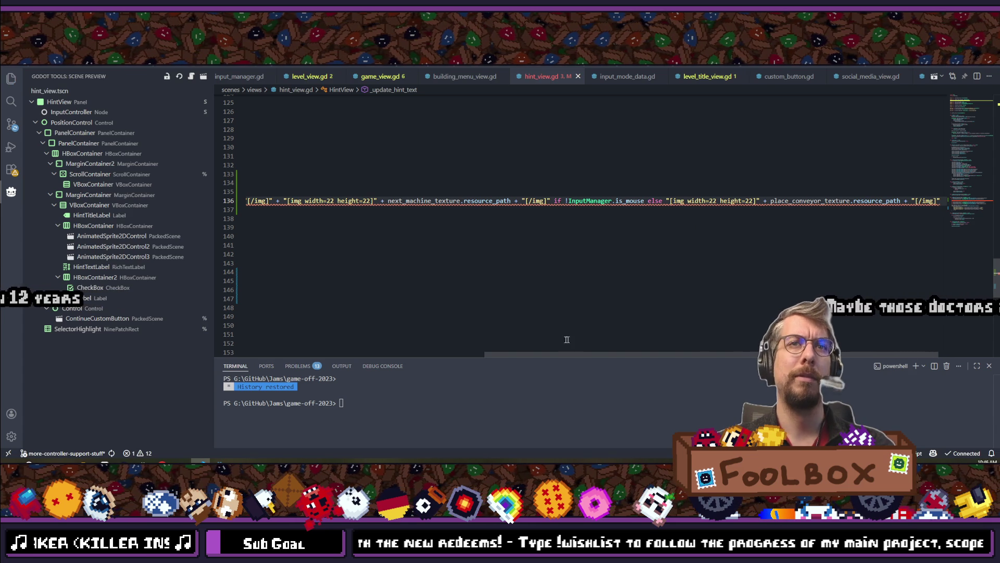
Move the machine_button_string line below the texture variables, tidy blank lines, and save hint_view.gd.
left_click_drag(515, 354, 277, 355)
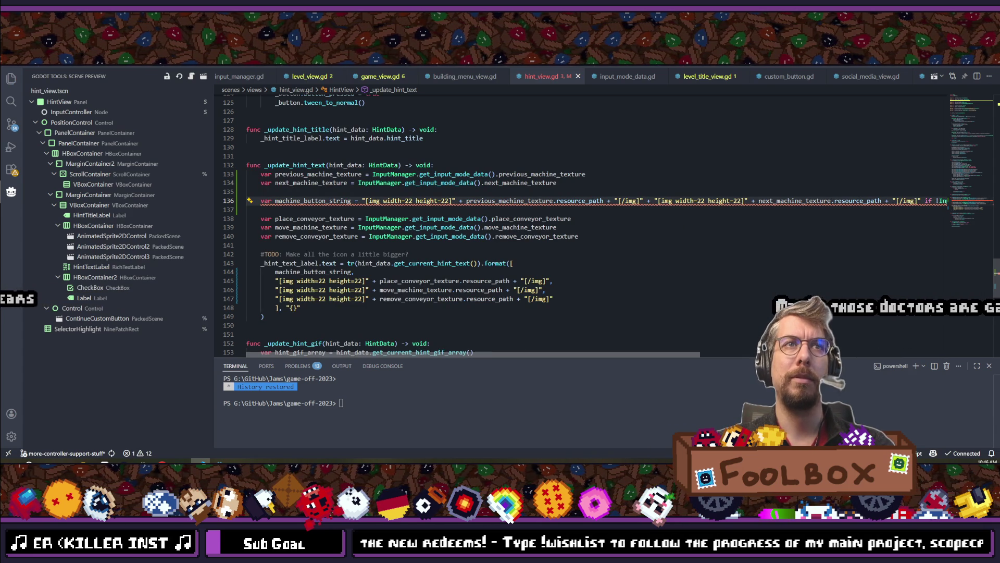
mouse_move(504, 202)
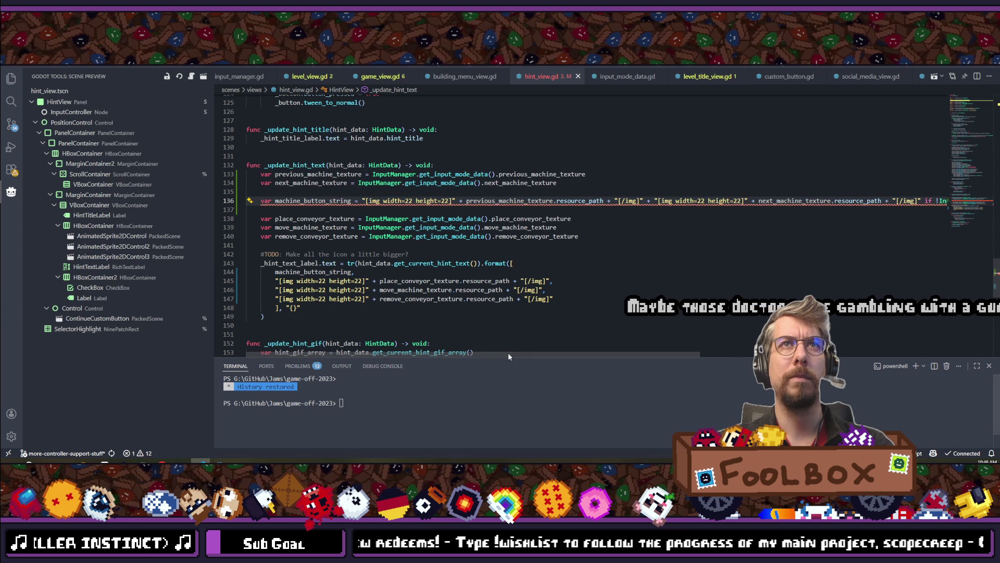
left_click_drag(508, 352, 704, 336)
left_click(775, 200)
key("alt+Down")
key("alt+Down")
key("alt+Down")
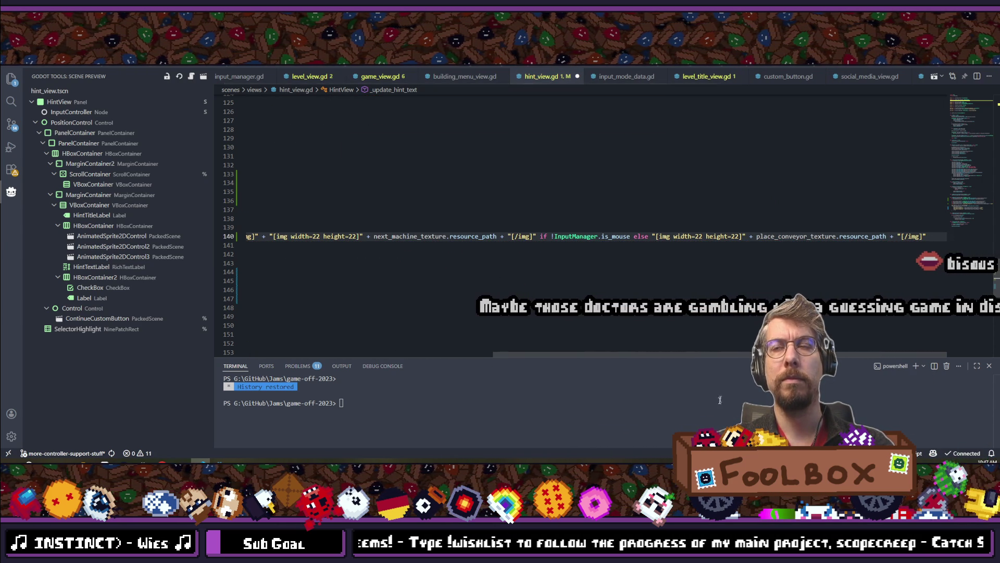
left_click_drag(638, 351, 107, 352)
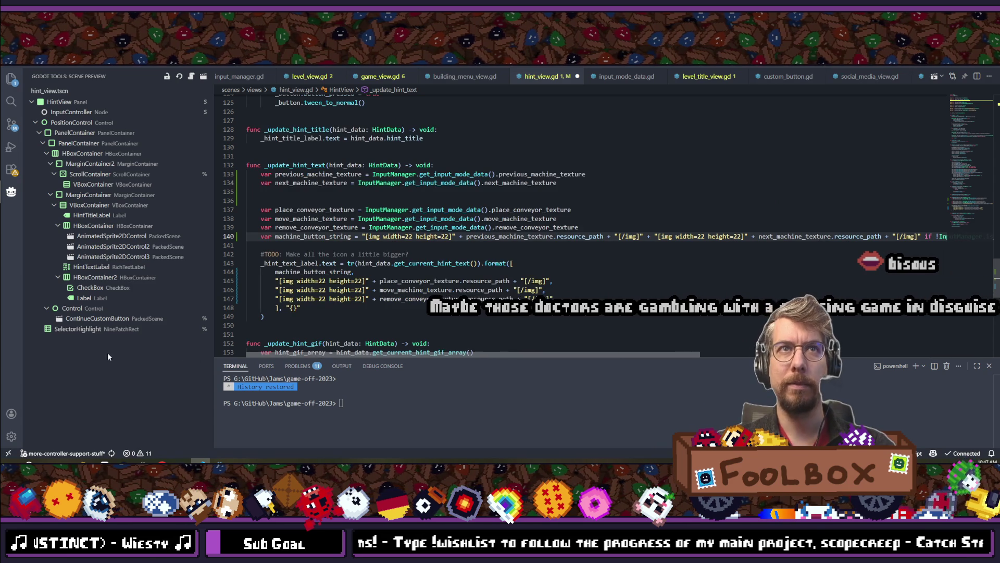
key("Return")
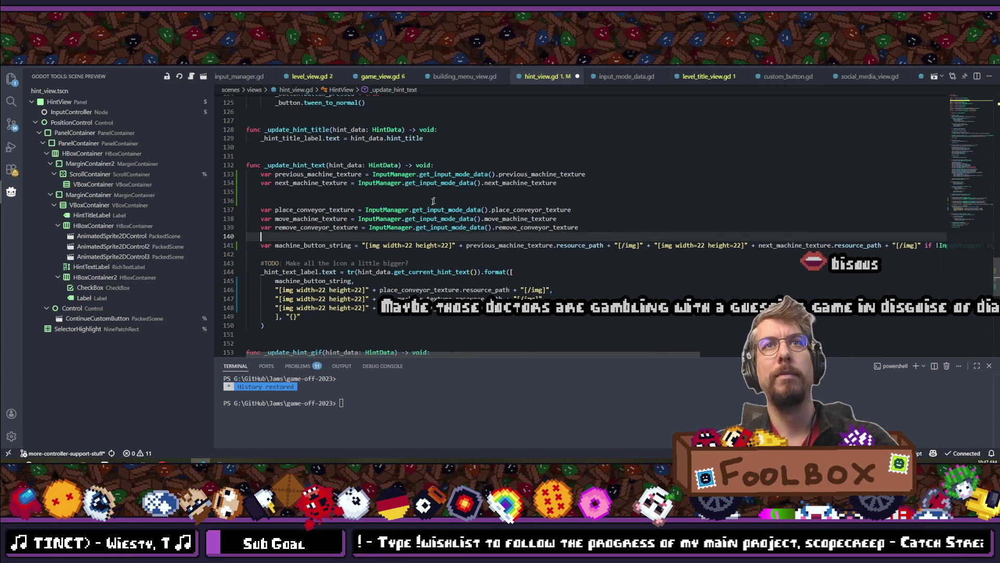
left_click(427, 201)
key("BackSpace")
key("ctrl+s")
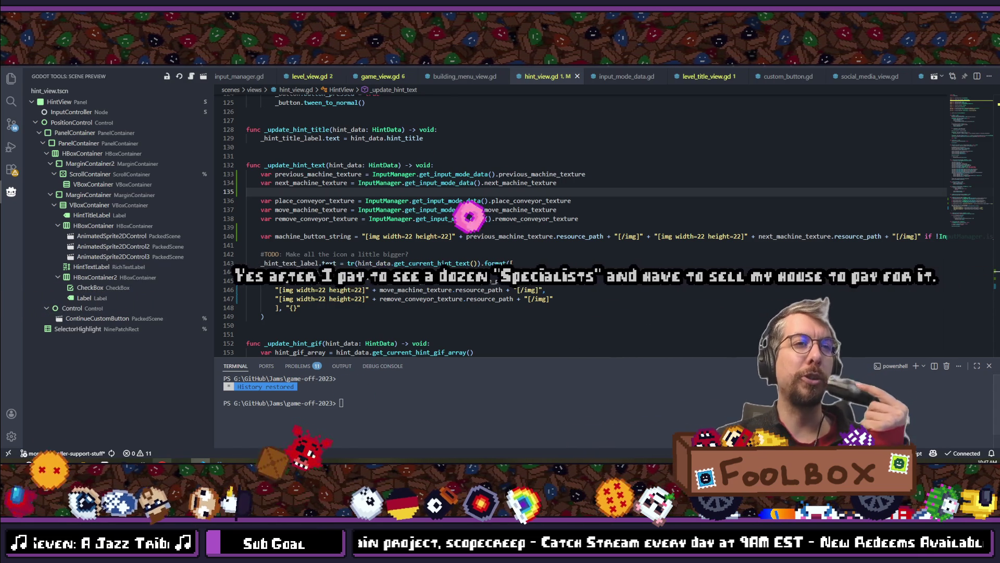
mouse_move(200, 462)
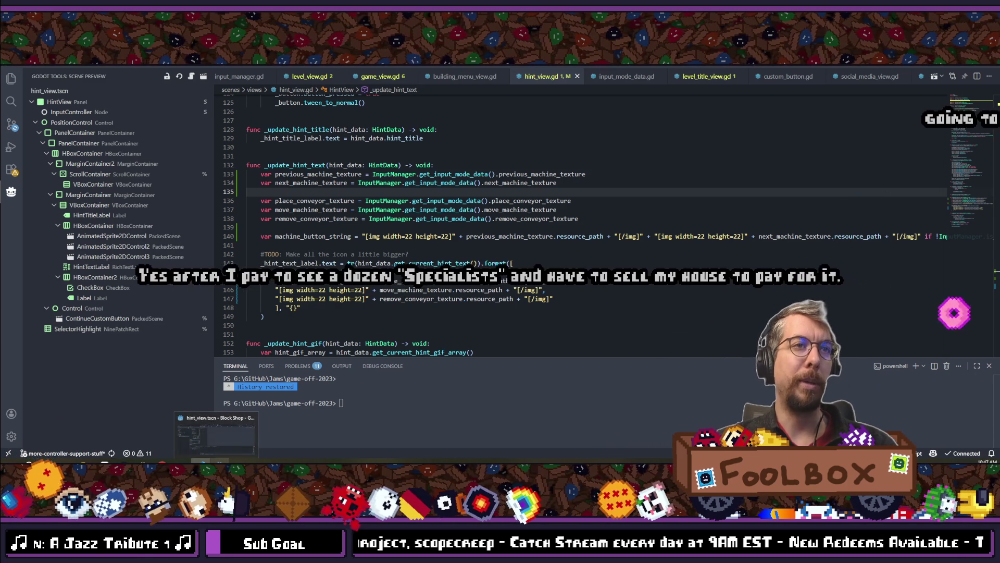
left_click(216, 437)
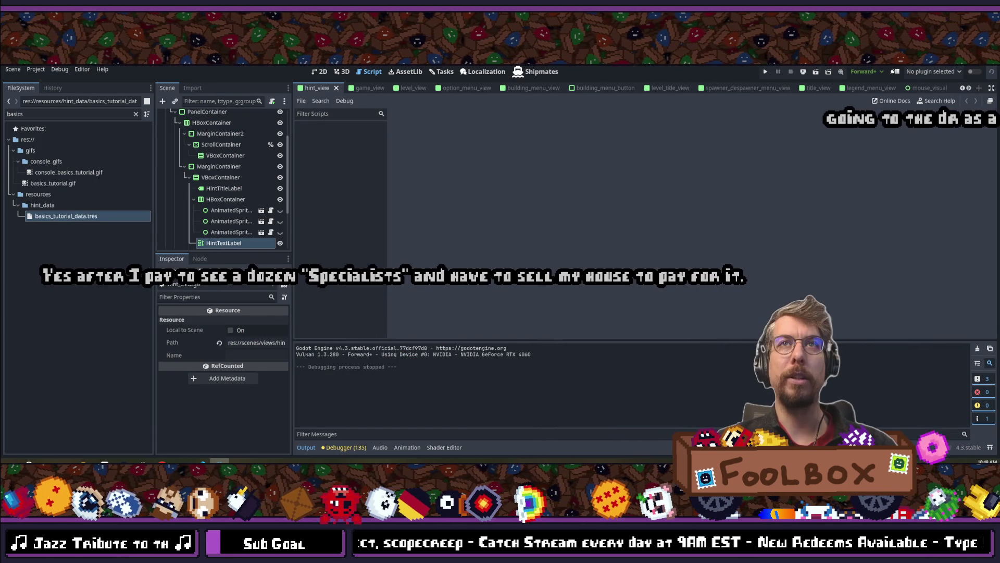
Launch the Block Shop project from the Godot editor and let it reach the title menu.
key("F5")
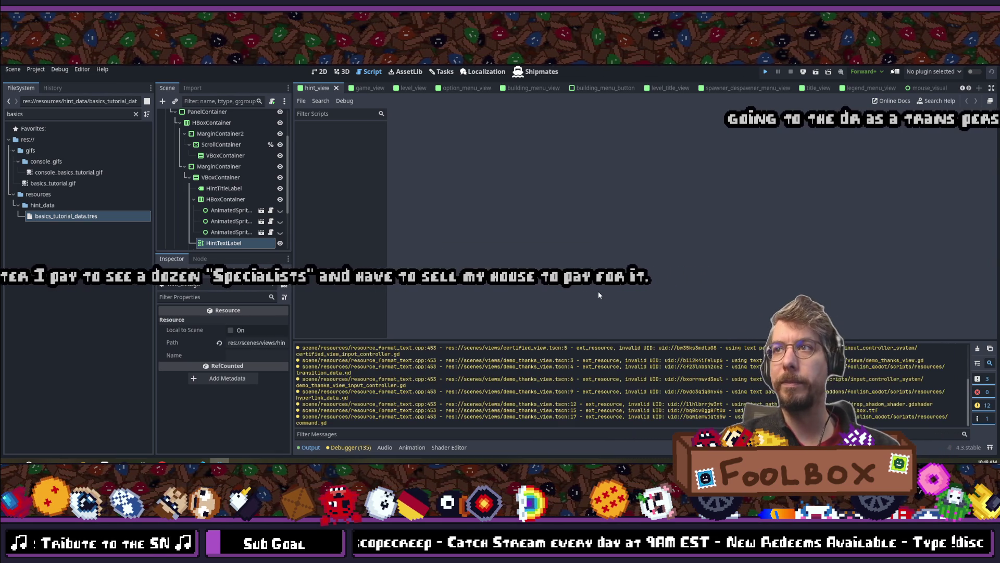
key("F6")
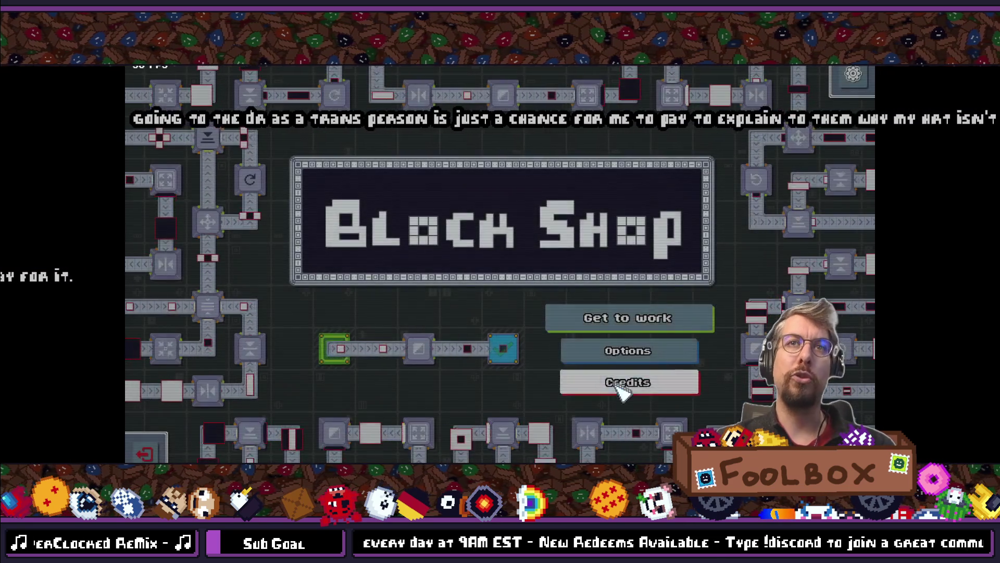
Enter level 1:1 Conveyor from Get to work and open its tutorial help panel.
left_click(630, 317)
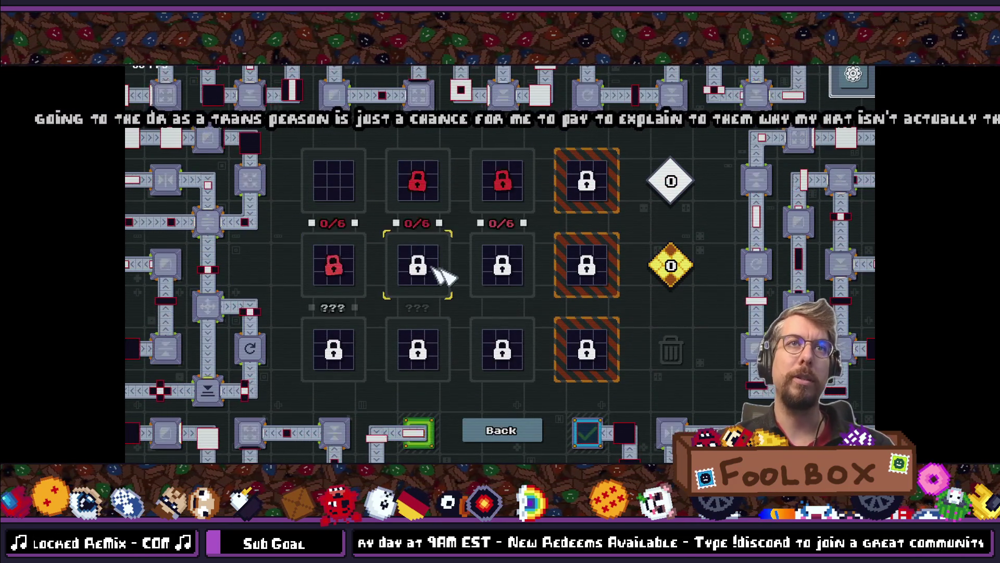
left_click(318, 193)
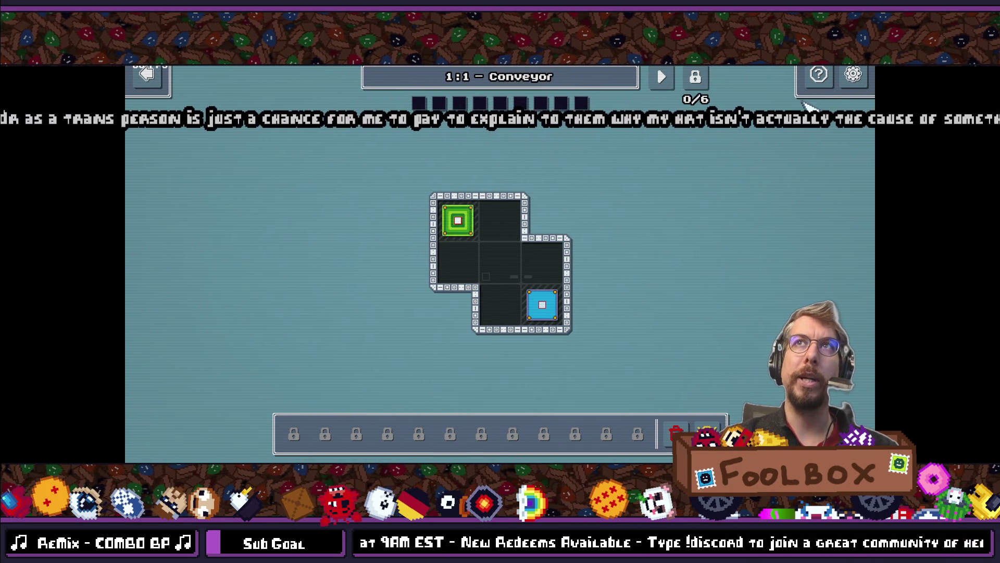
left_click(819, 74)
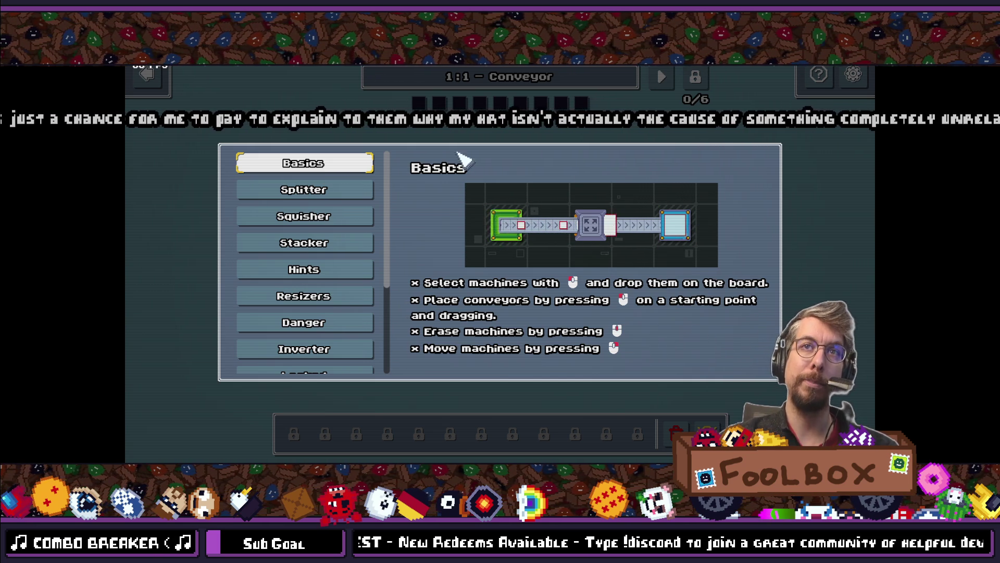
Check the Splitter and Squisher tutorial pages, returning to Basics each time.
left_click(333, 191)
left_click(341, 220)
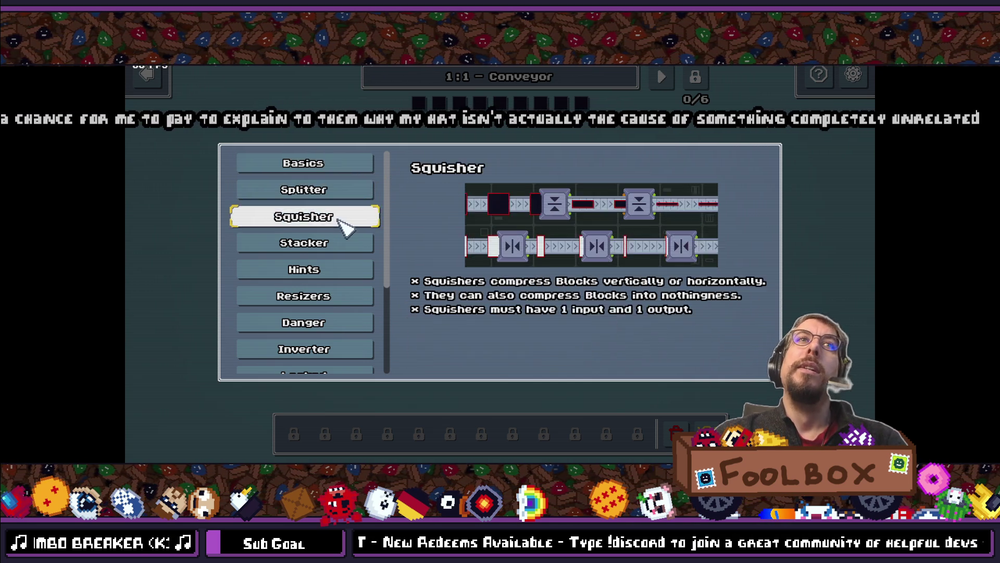
left_click(314, 170)
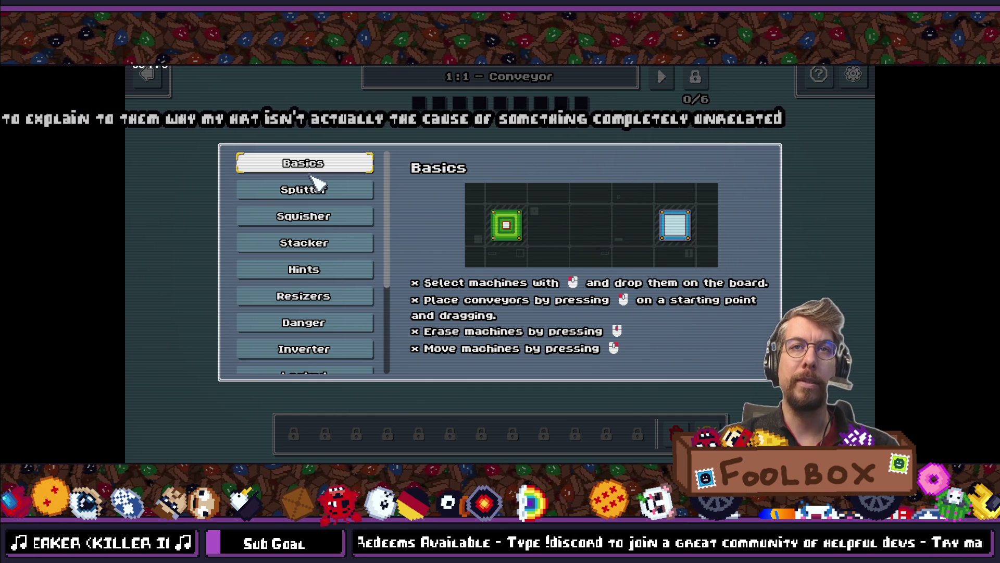
left_click(310, 187)
left_click(311, 171)
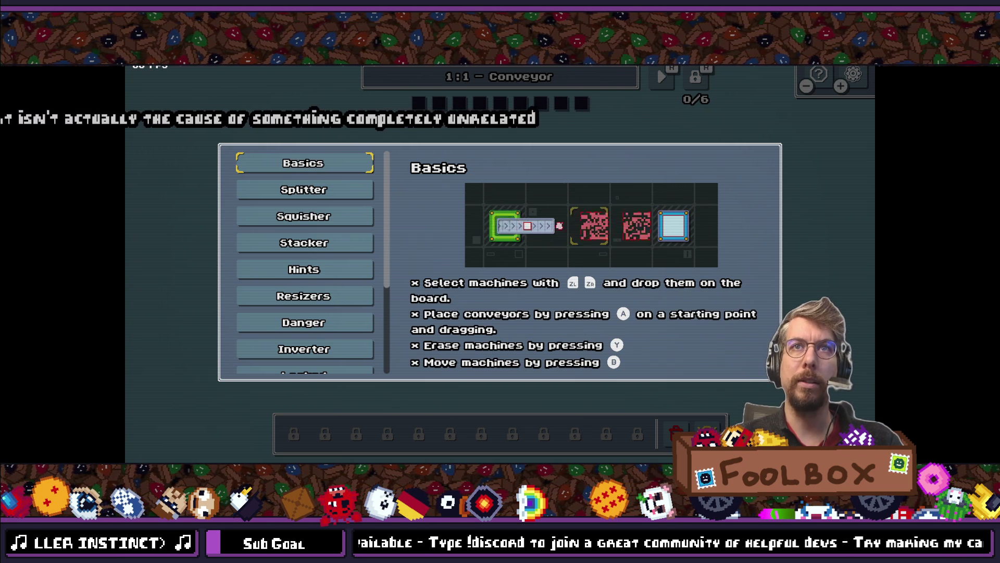
Arrow through the tutorial list down to Compression and back up to Basics.
key("Down")
key("Up")
key("Down")
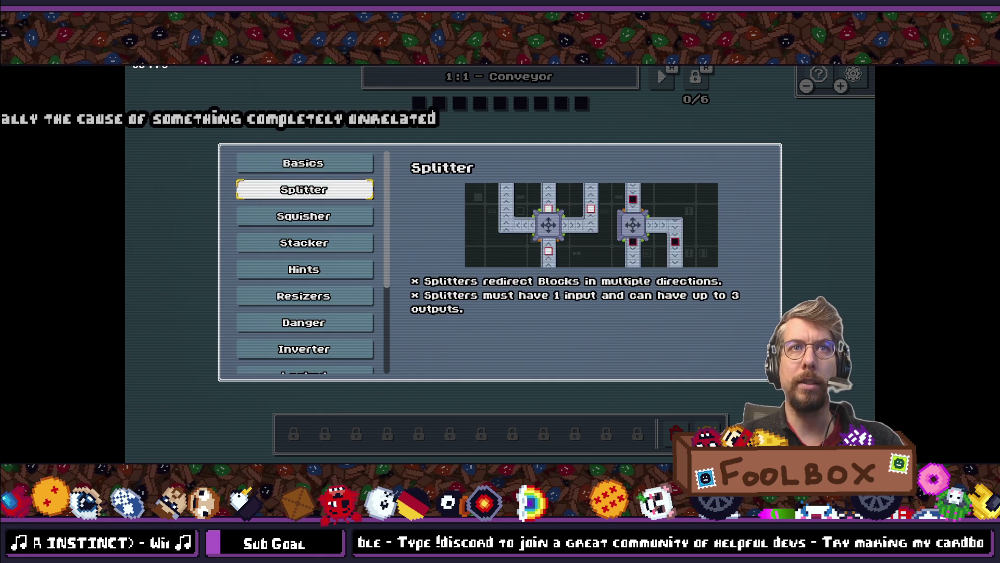
key("Up")
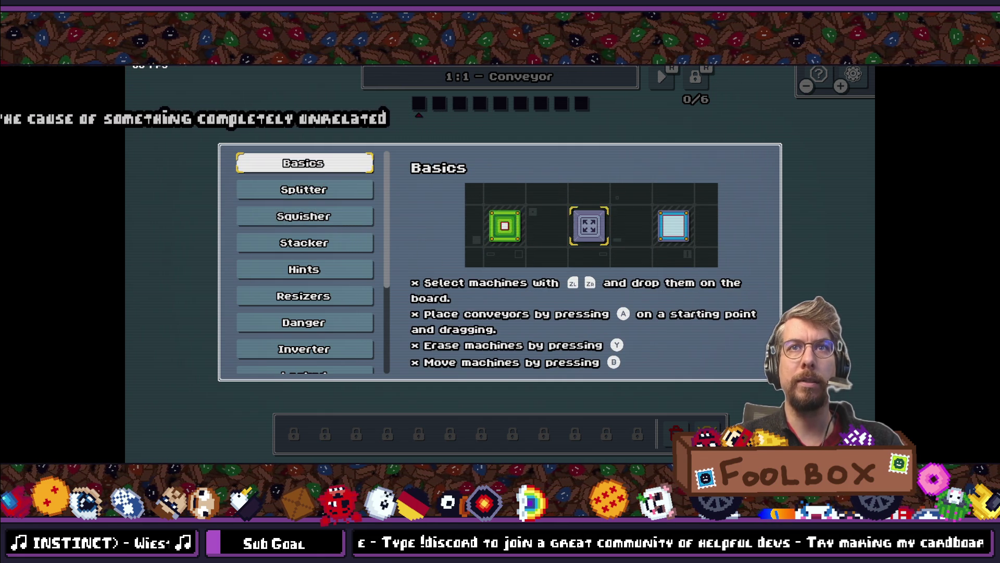
key("Down")
key("Down")
key("Down")
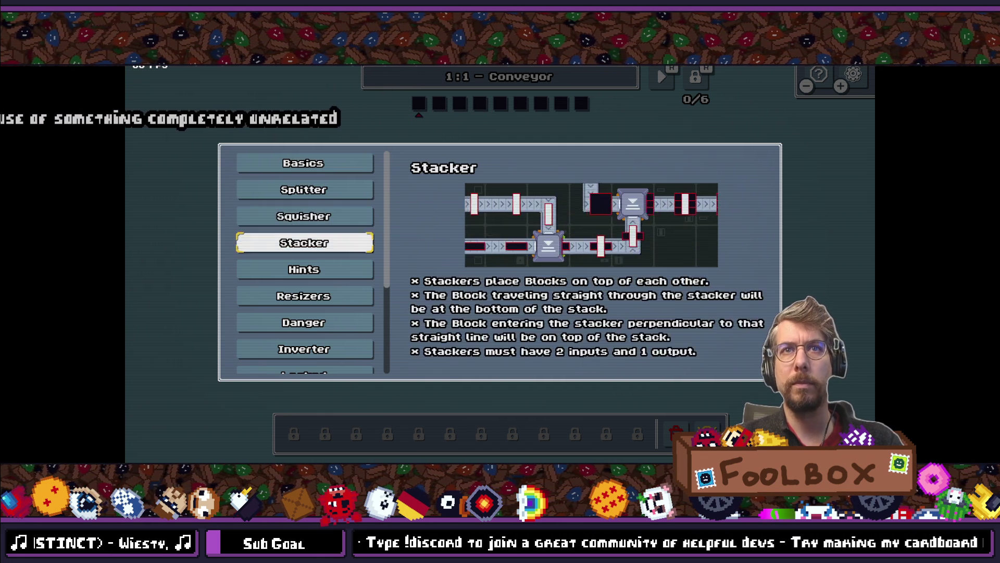
key("Down")
key("Down")
key("Down")
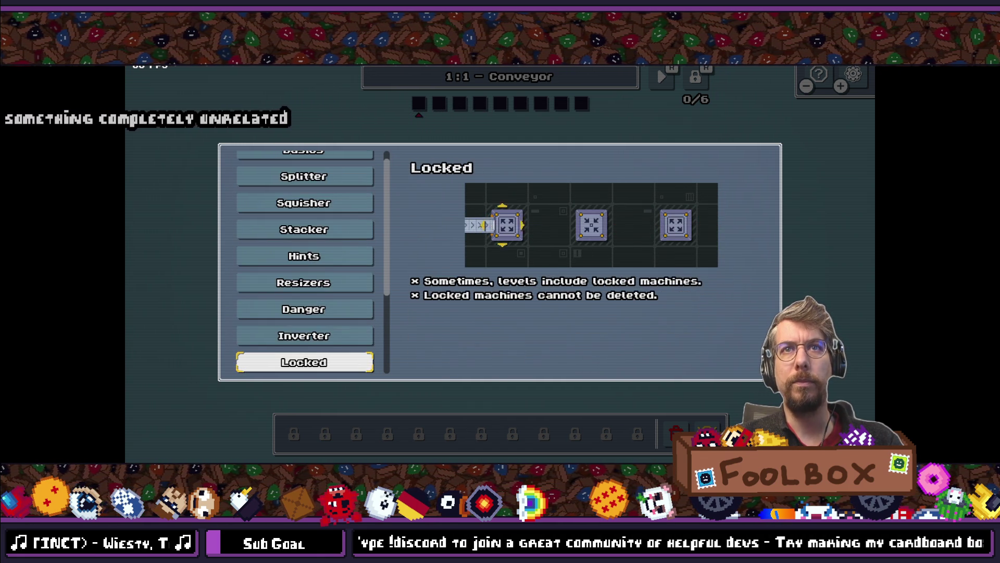
key("Down")
key("Down")
key("Down")
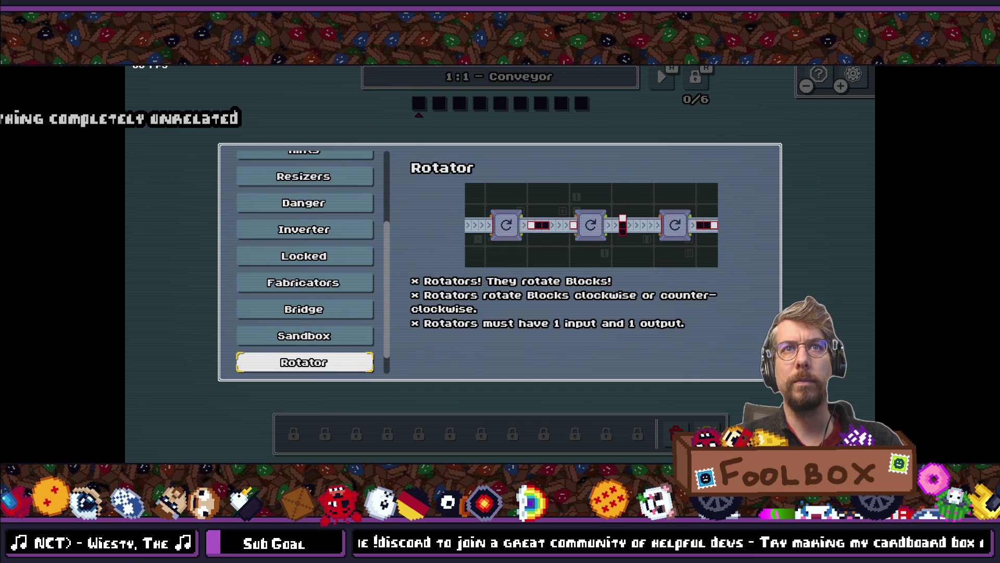
key("Up")
key("Up")
key("Up")
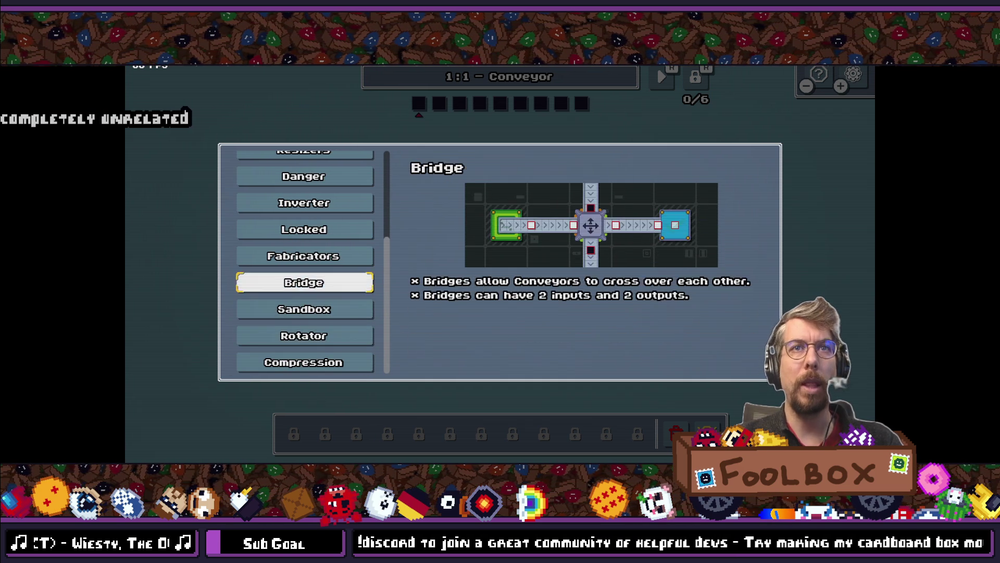
key("Up")
key("Up")
key("Up")
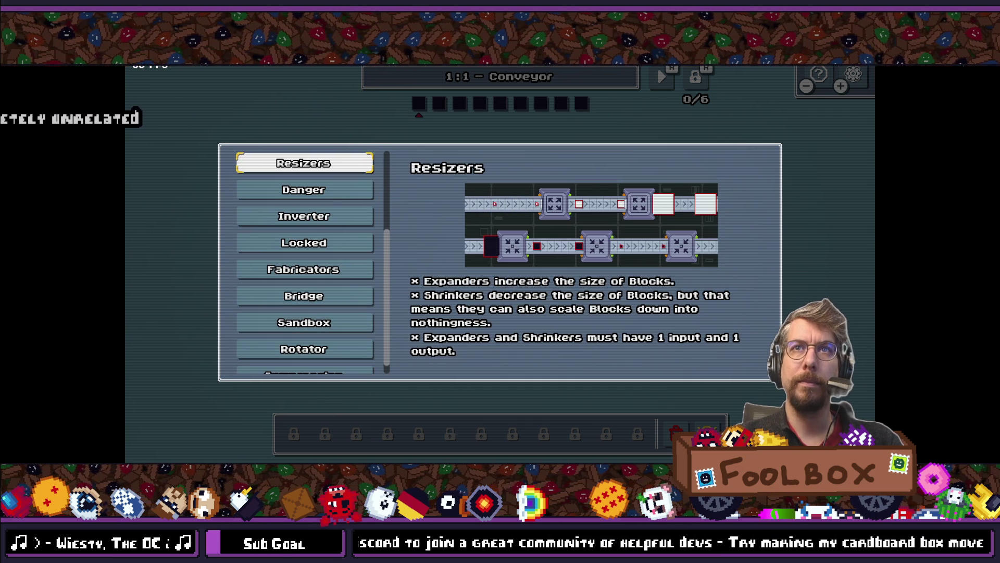
key("Up")
key("Up")
key("Up")
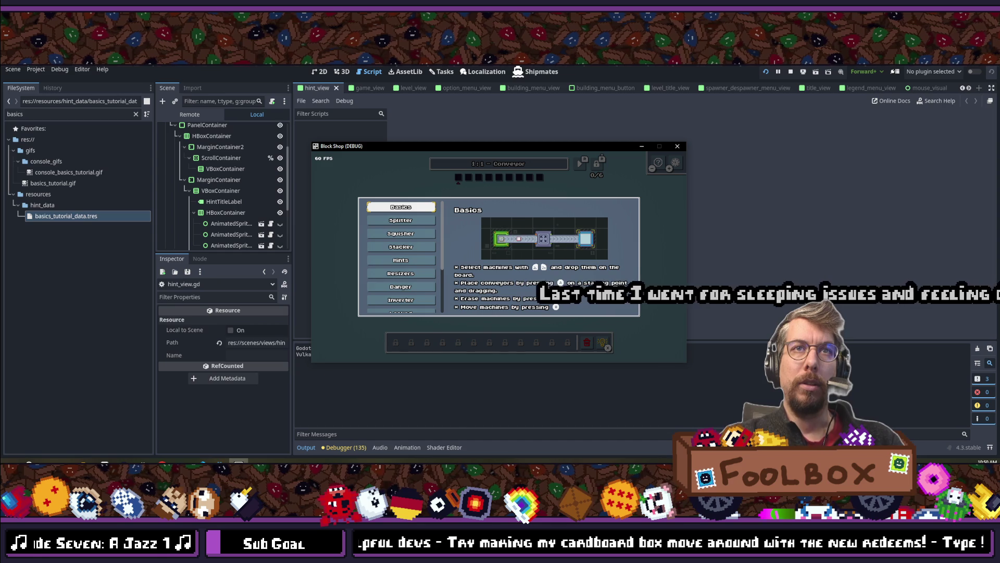
Toggle between the Basics, Splitter, Squisher and Stacker hint pages, settling on Splitter.
key("Down")
key("Down")
key("Down")
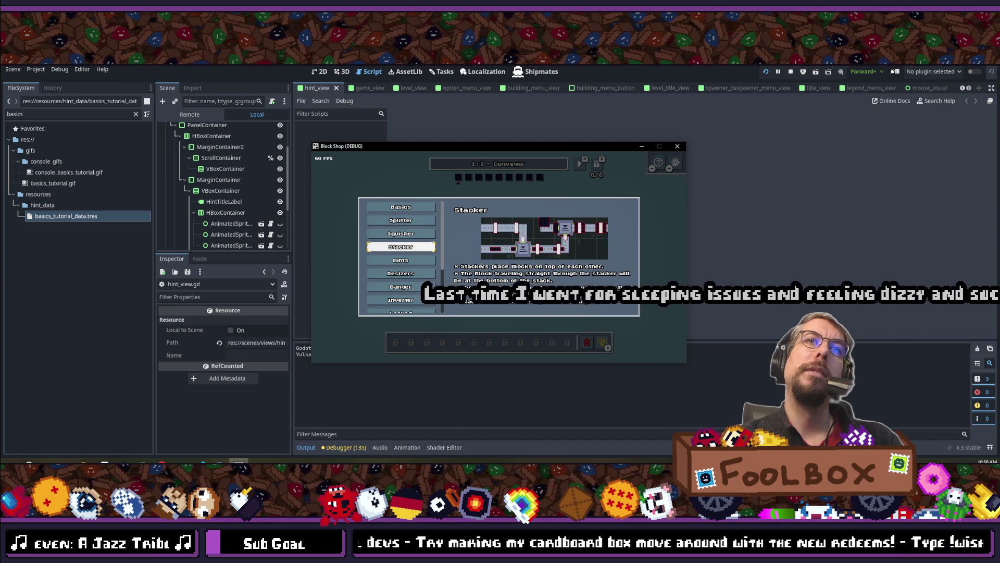
key("Up")
key("Up")
key("Up")
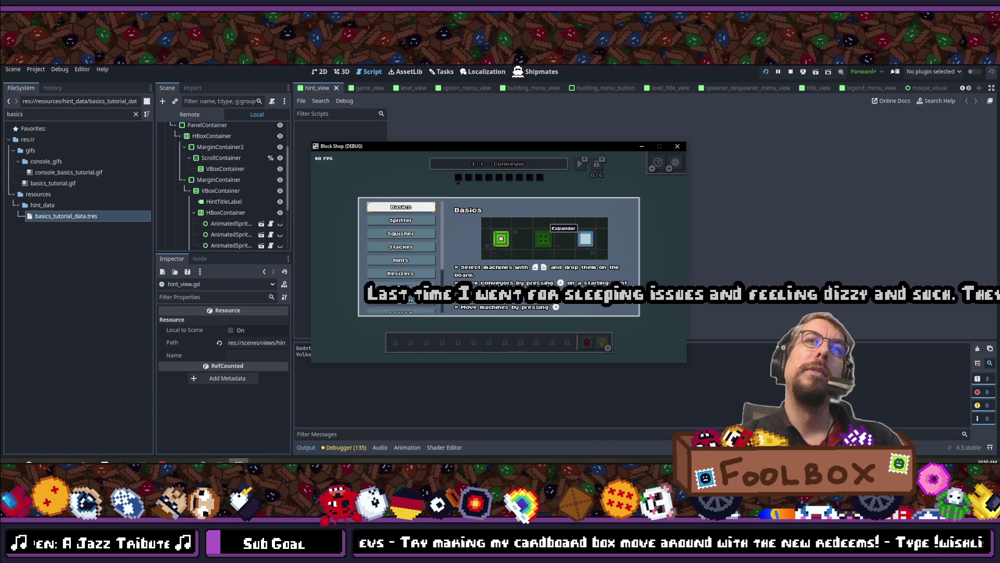
key("Down")
key("Down")
key("Up")
key("Up")
key("Down")
key("Up")
key("Down")
key("Up")
key("Down")
key("Up")
key("Down")
Step down to the Hints and Sandbox pages, then close the tutorial to pause.
key("Down")
key("Down")
key("Down")
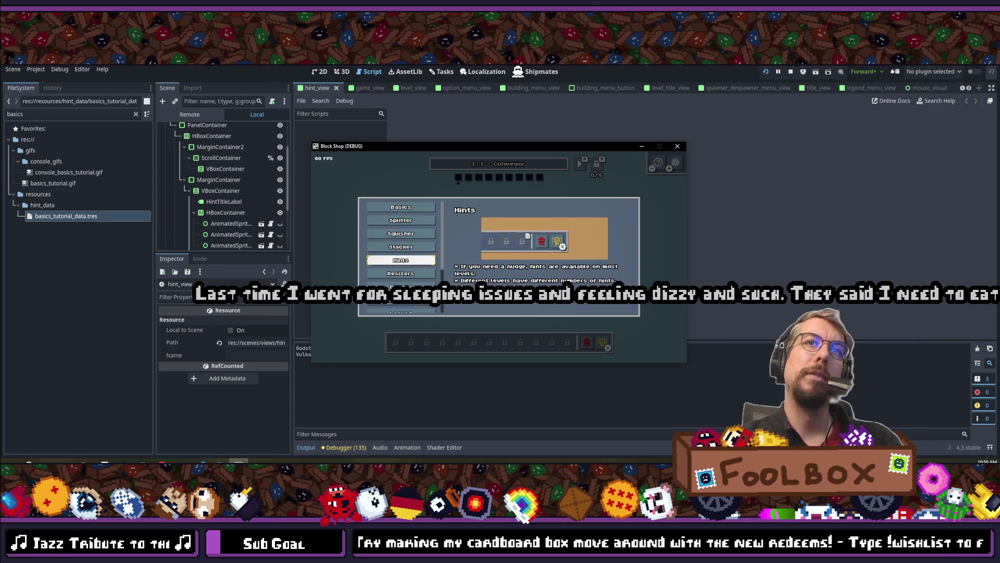
key("Down")
key("Down")
key("Down")
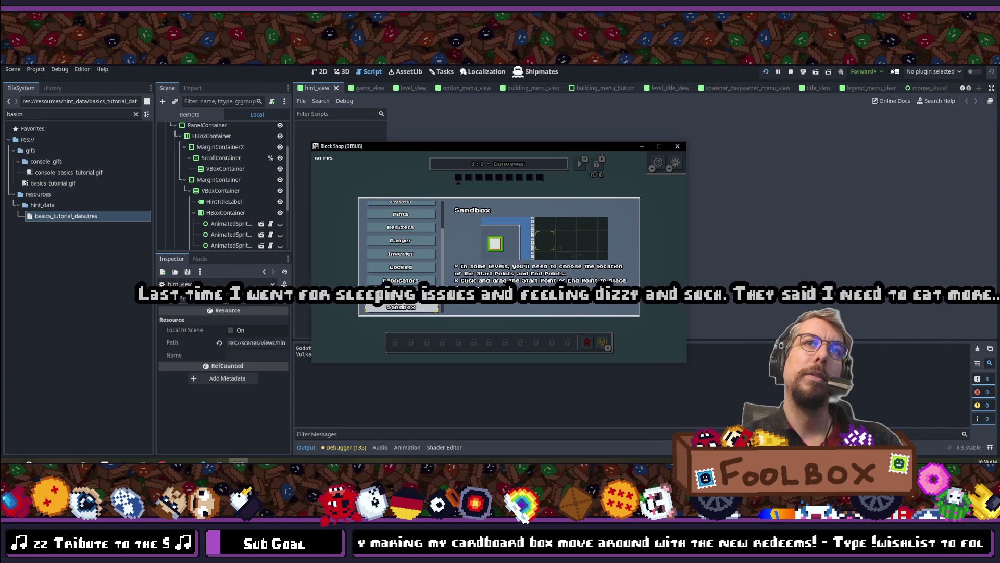
key("Down")
key("Down")
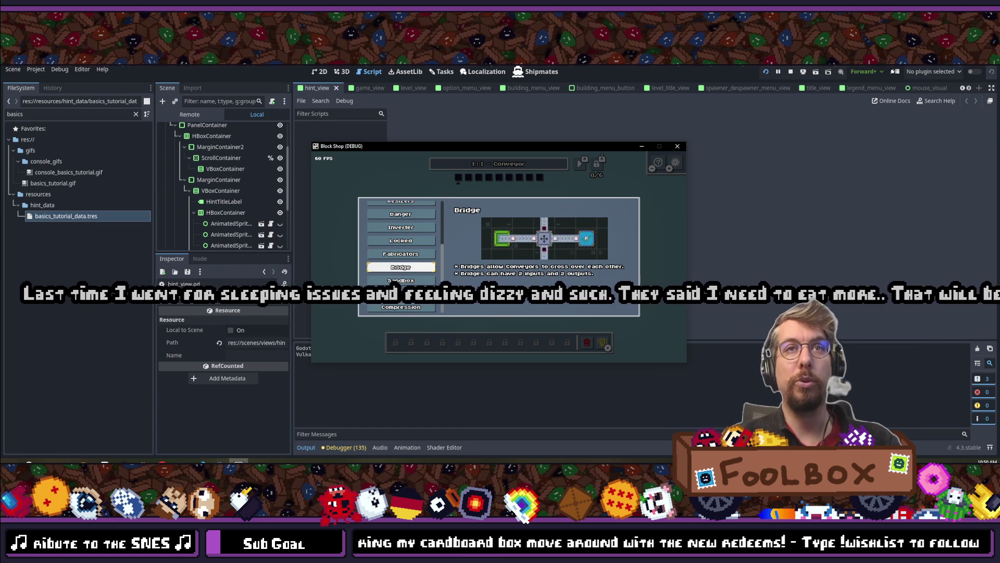
key("Escape")
key("Escape")
Switch the game language to Deutsch from the pause menu's options.
key("r")
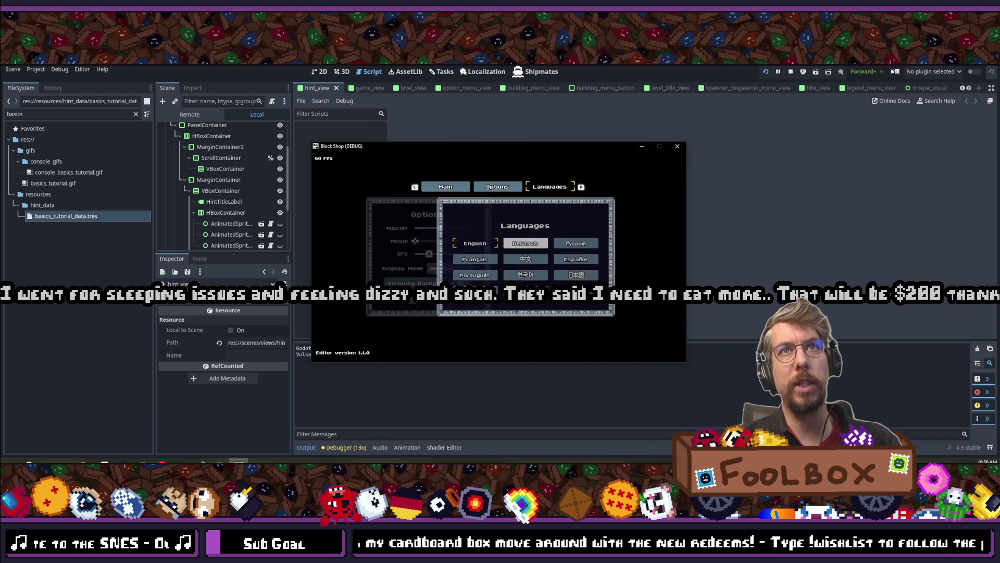
key("r")
key("Return")
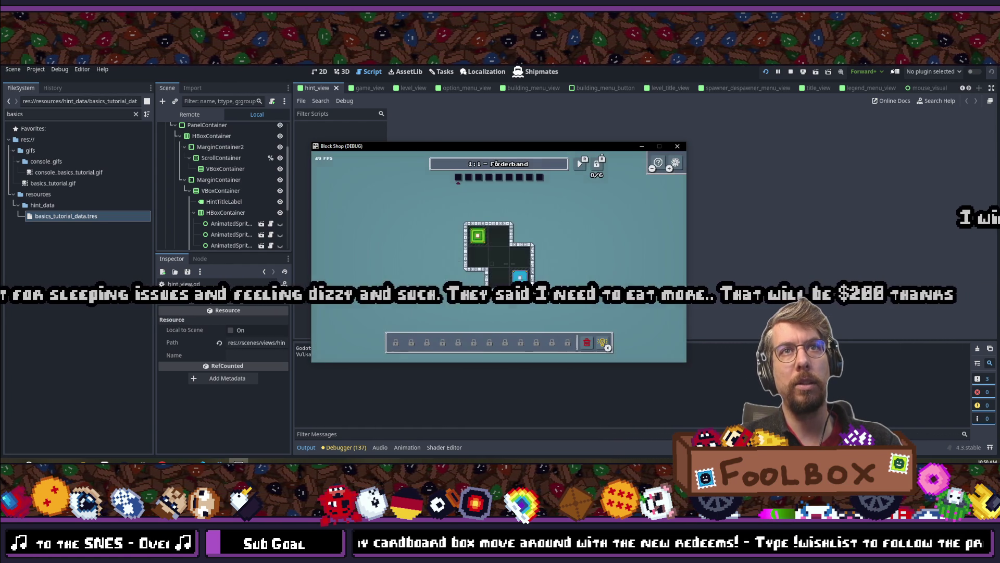
Page the German hints through Stacker and Tipps to Brücke, then close the popup.
key("Down")
key("Down")
key("Down")
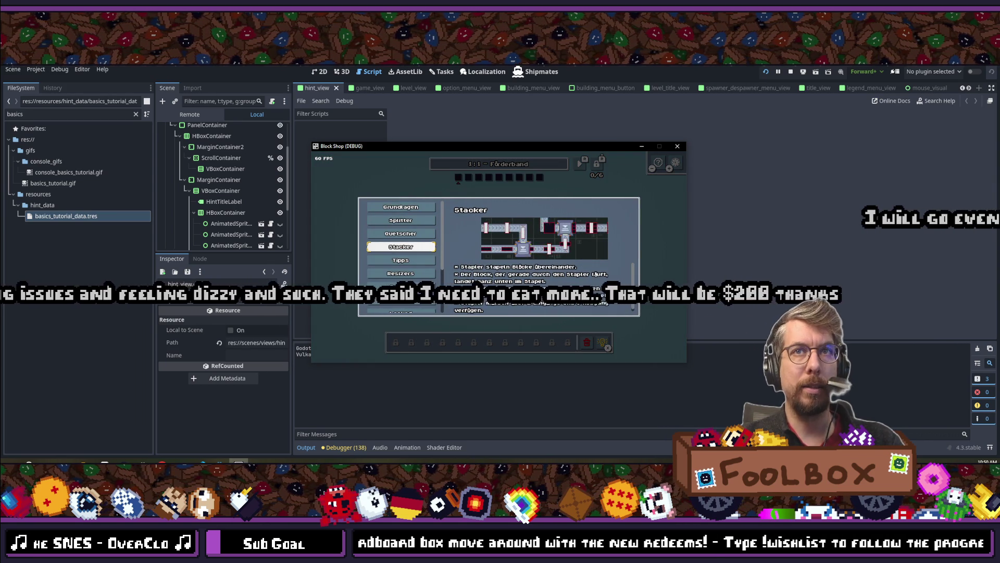
key("Down")
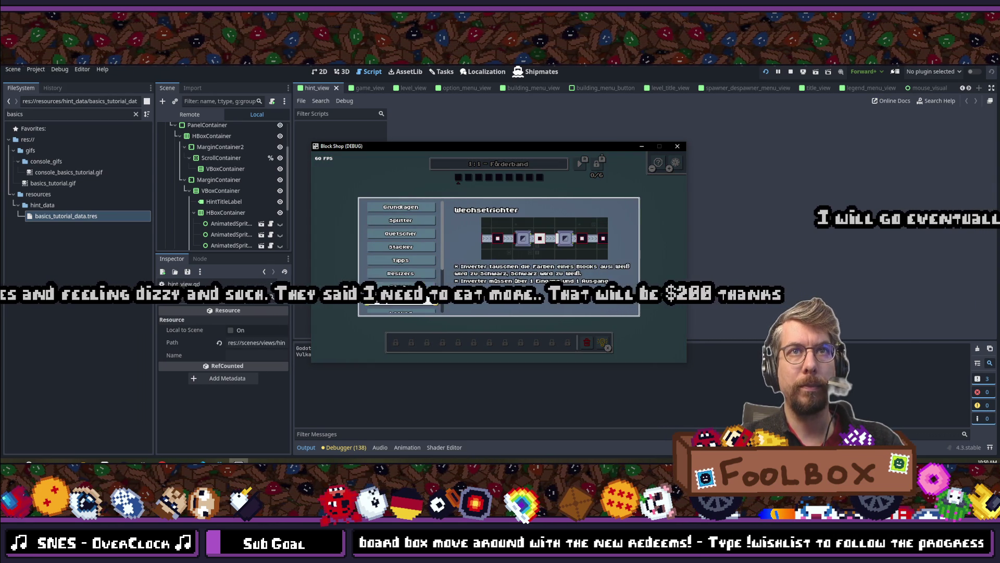
key("Down")
key("Down")
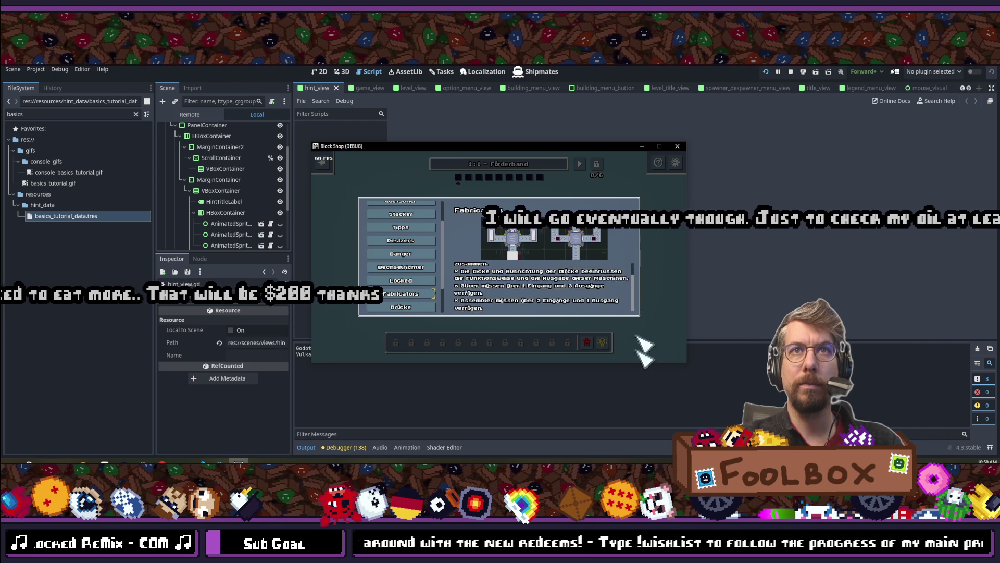
left_click(649, 252)
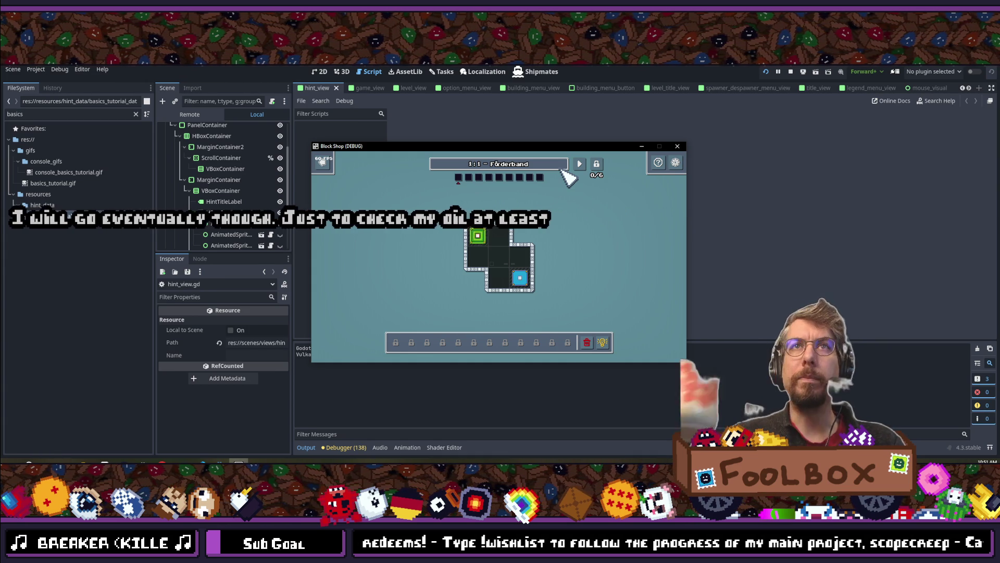
In keyboard mode, open the hints at Grundlagen, arrow through to Tipps, then close them.
key("shift")
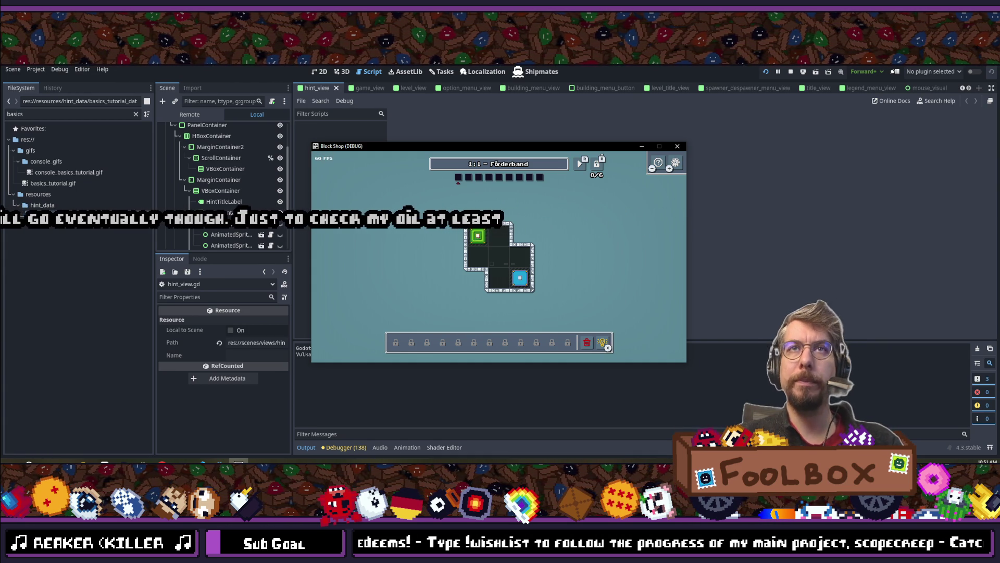
key("x")
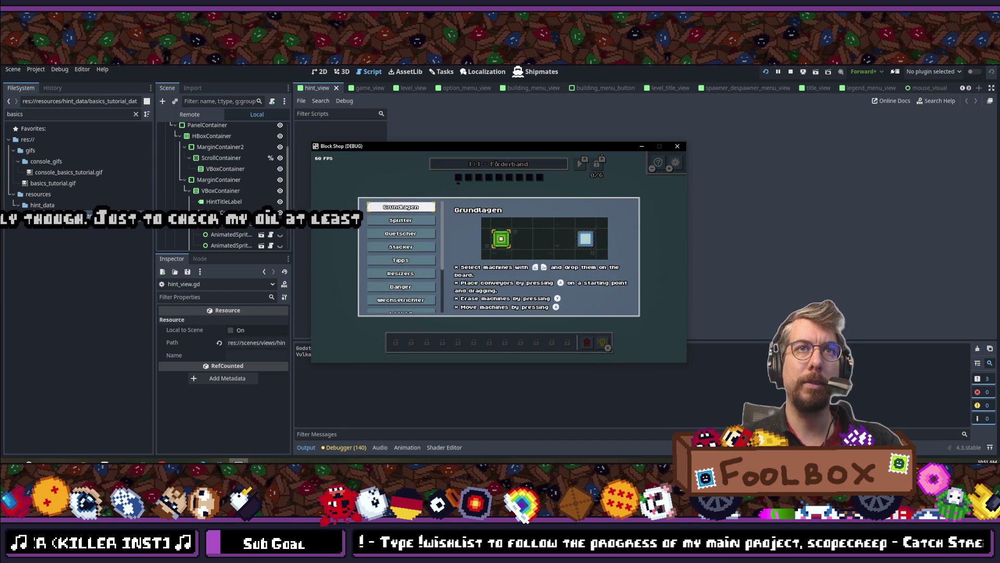
key("Down")
key("Down")
key("Down")
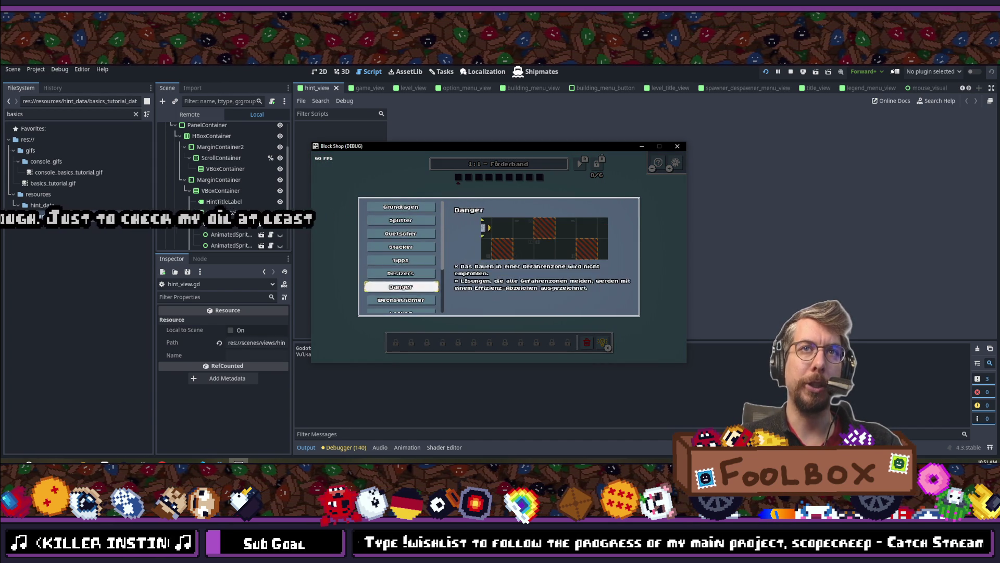
key("Down")
key("Down")
key("Down")
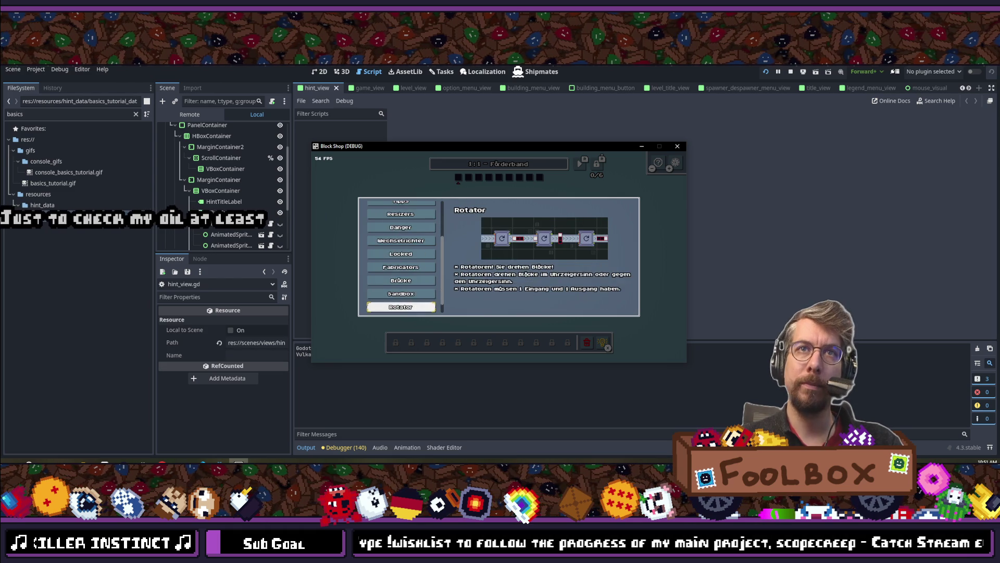
key("Up")
key("Up")
key("Up")
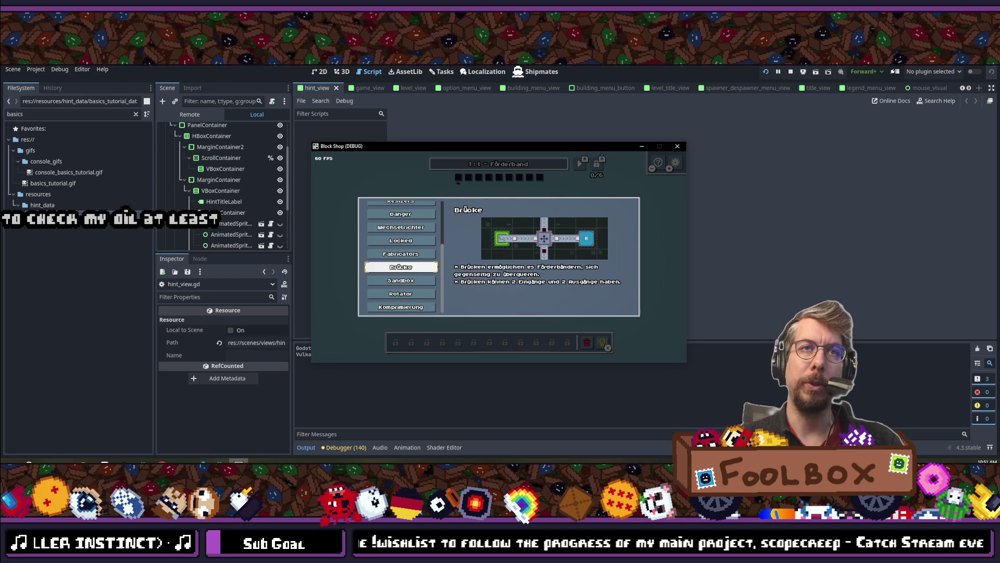
key("Up")
key("Up")
key("Up")
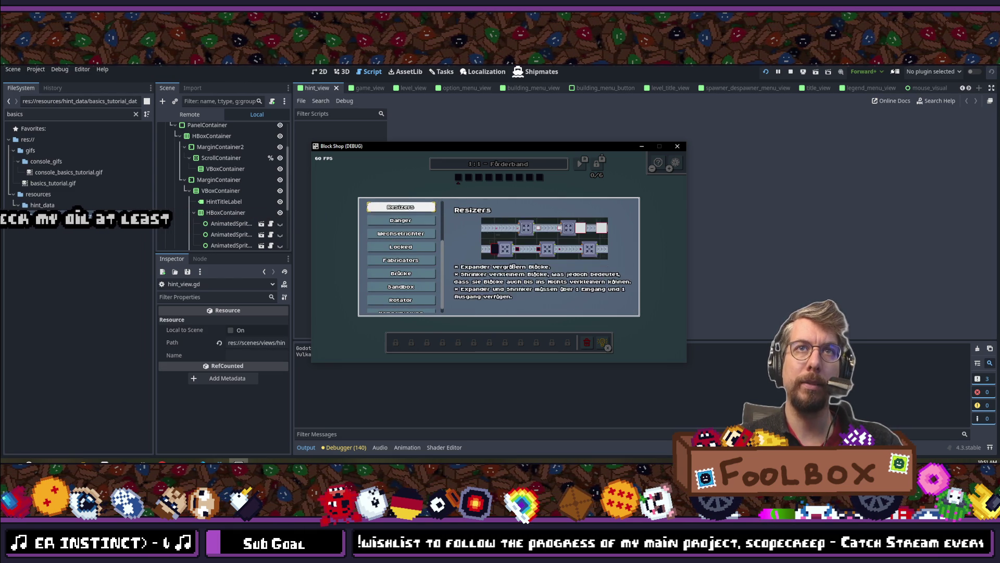
key("Up")
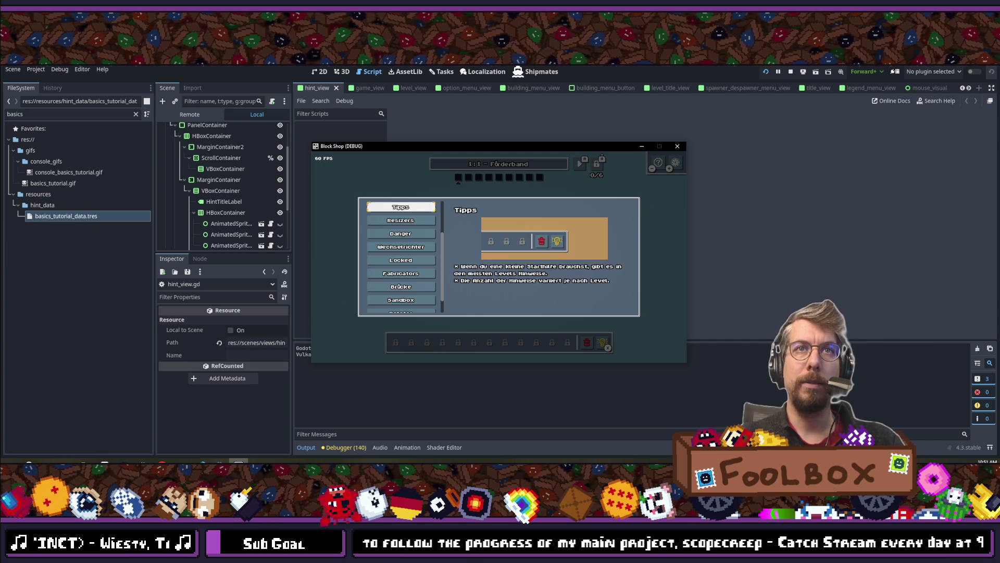
key("Escape")
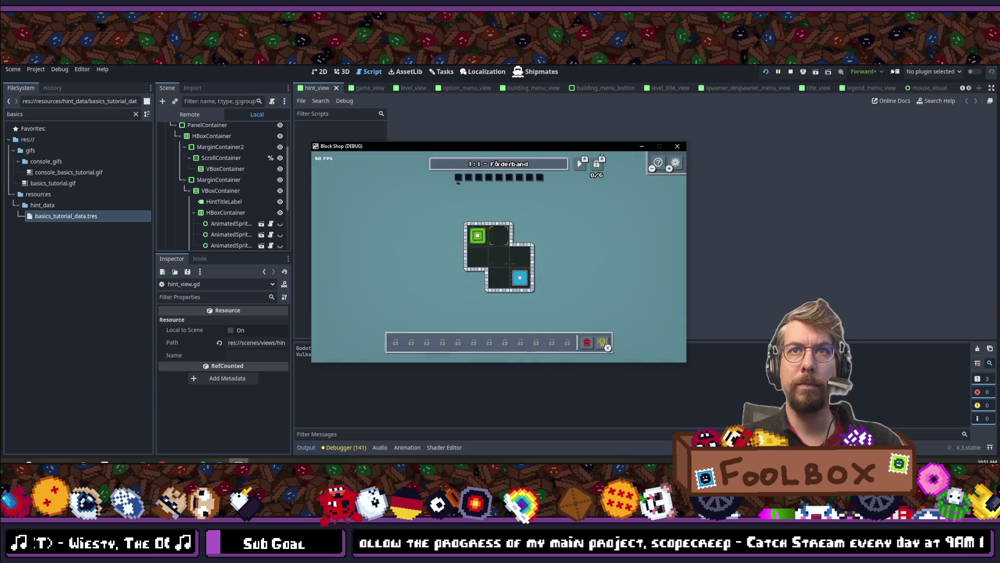
key("Escape")
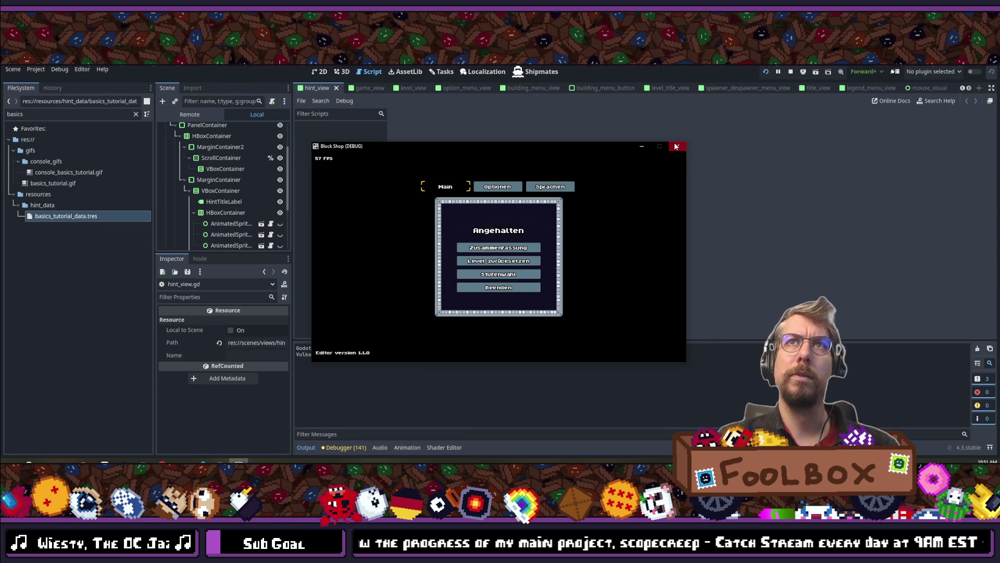
Close the Block Shop debug window to stop the game.
left_click(677, 146)
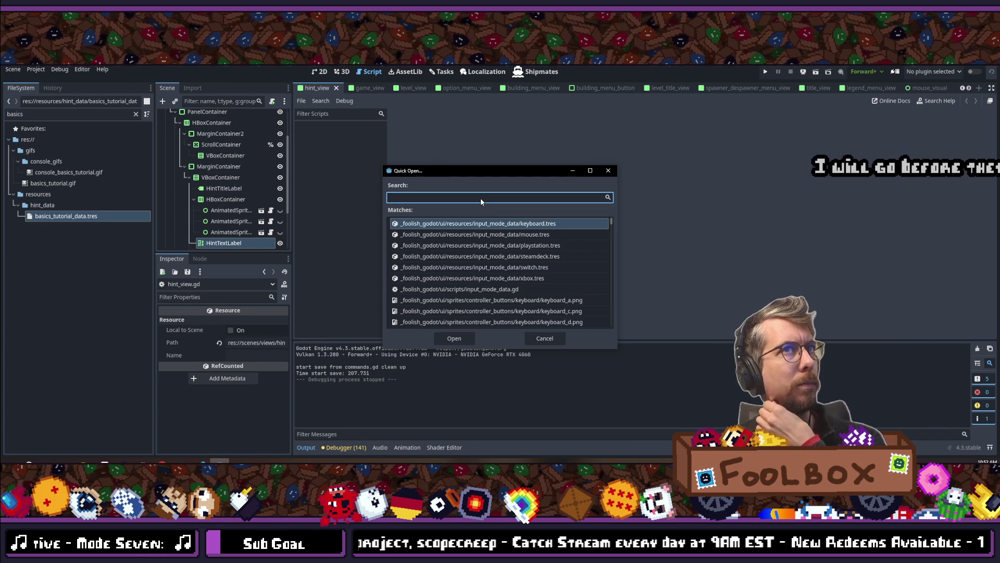
Open game_view.tscn, make LegendMenuView visible, and save the scene.
type("game_view")
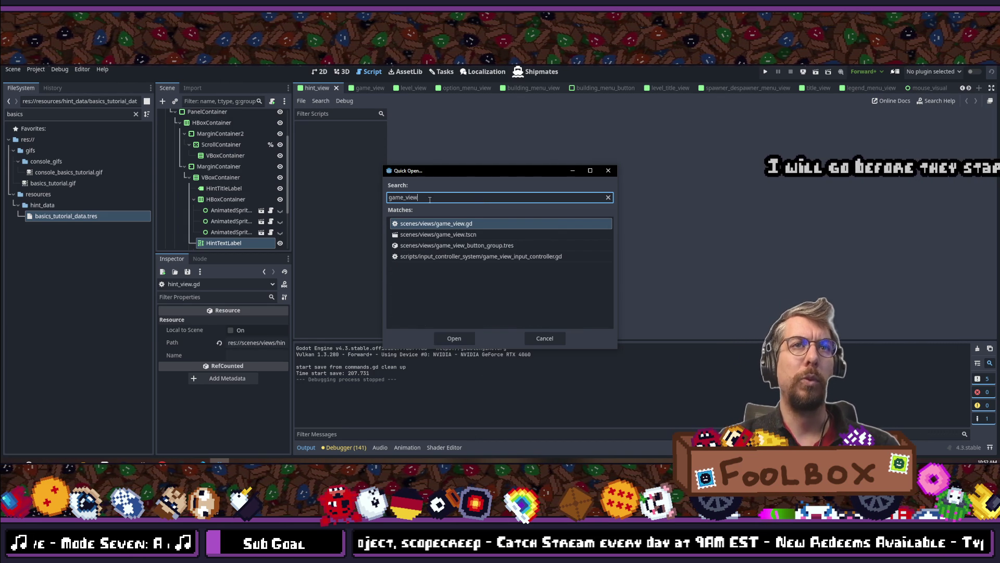
double_click(433, 236)
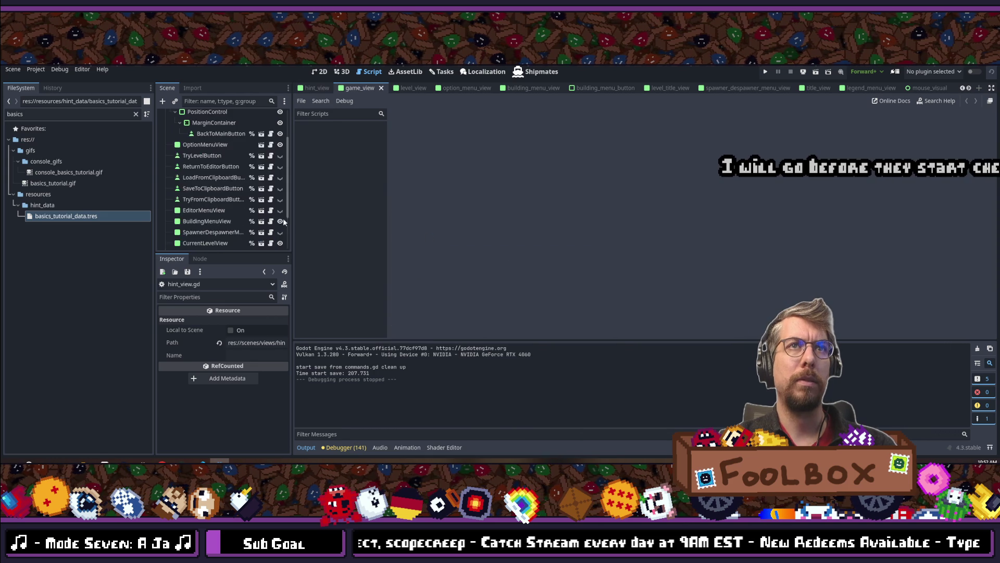
scroll(209, 175, "down", 1)
left_click(280, 232)
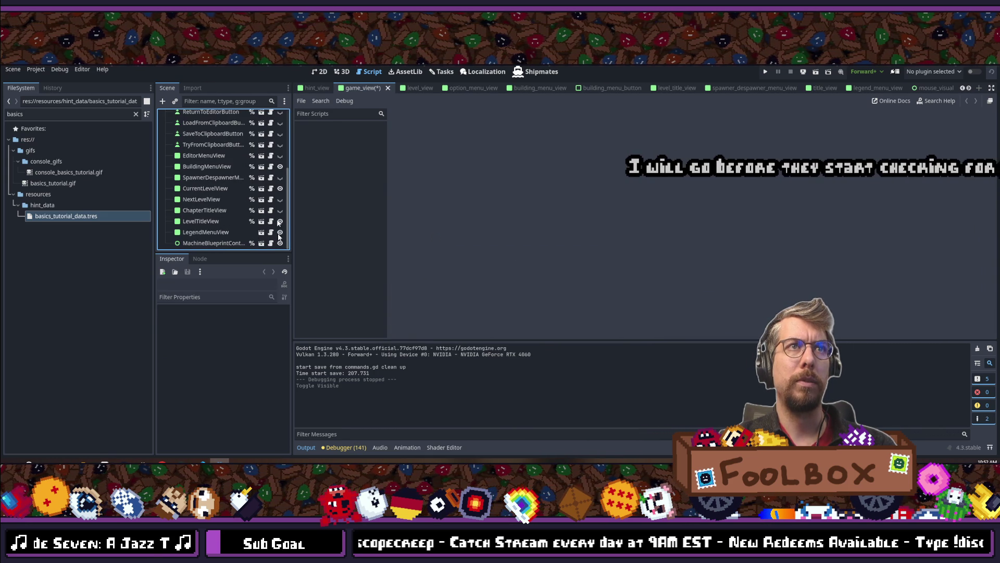
key("ctrl+s")
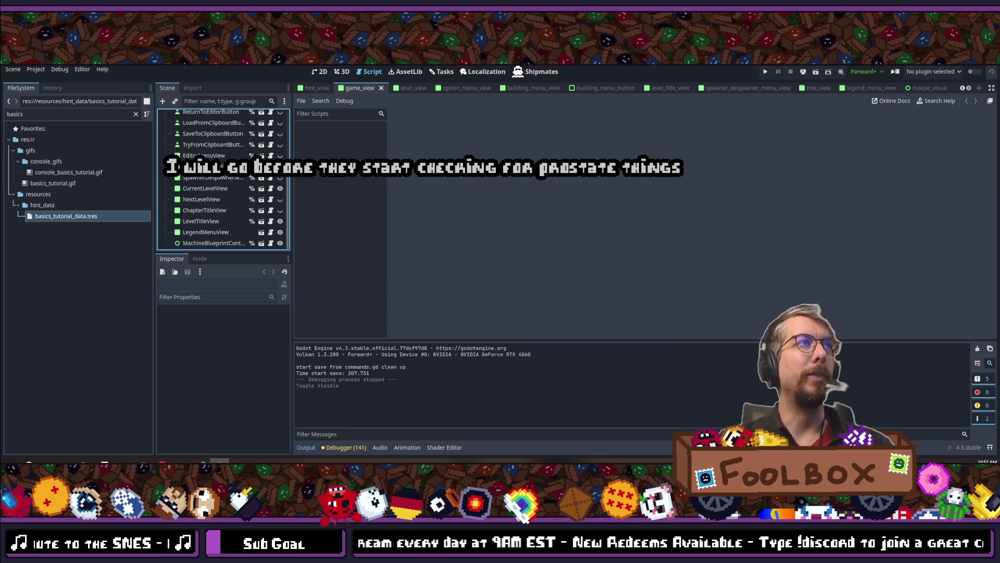
Save the scene again and relaunch the game.
key("shift+alt+o")
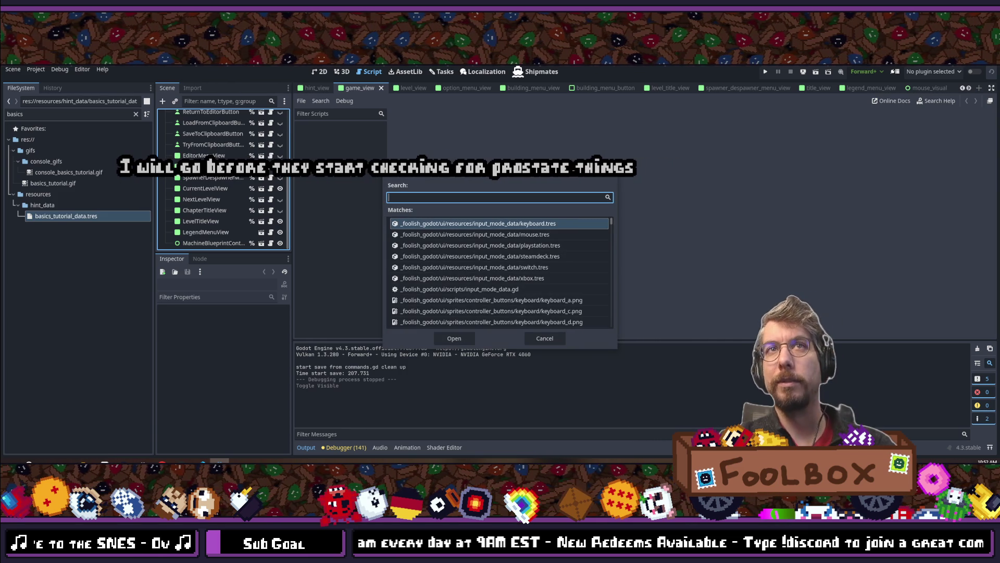
key("Escape")
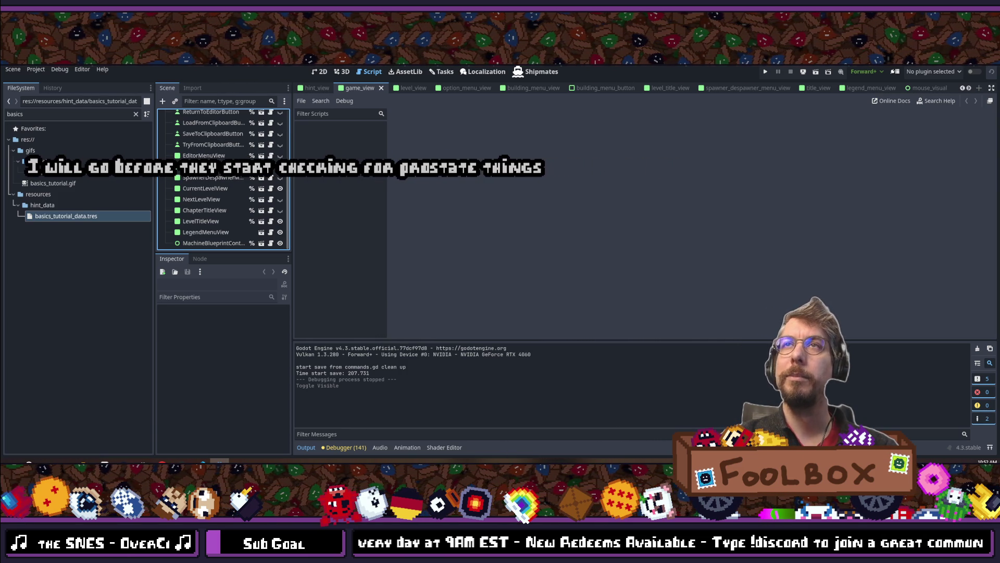
key("ctrl+s")
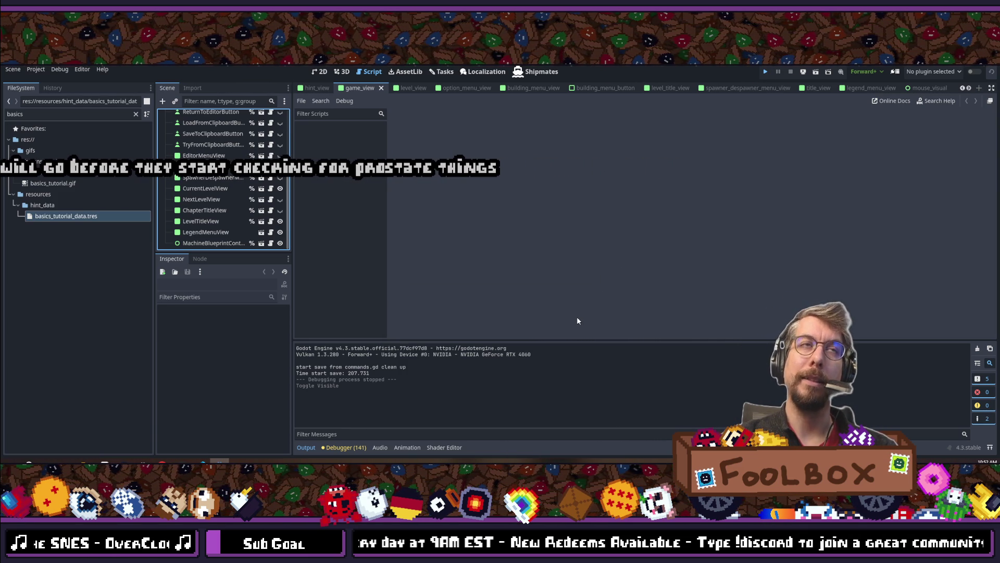
key("ctrl+s")
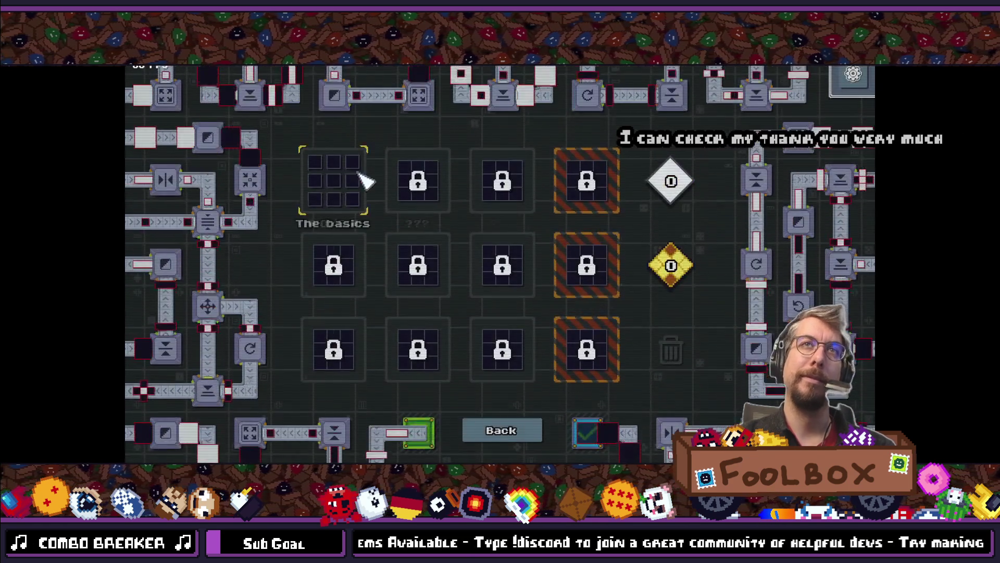
Enter level 1:1 Conveyor, open and close Pause, then show its Basics hint page.
left_click(360, 157)
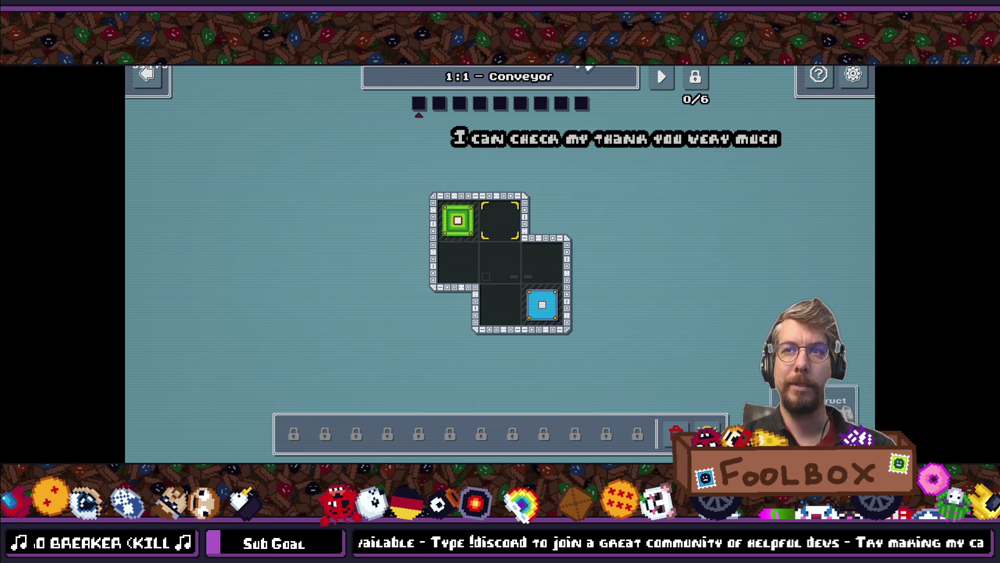
left_click(853, 74)
key("Escape")
left_click(819, 74)
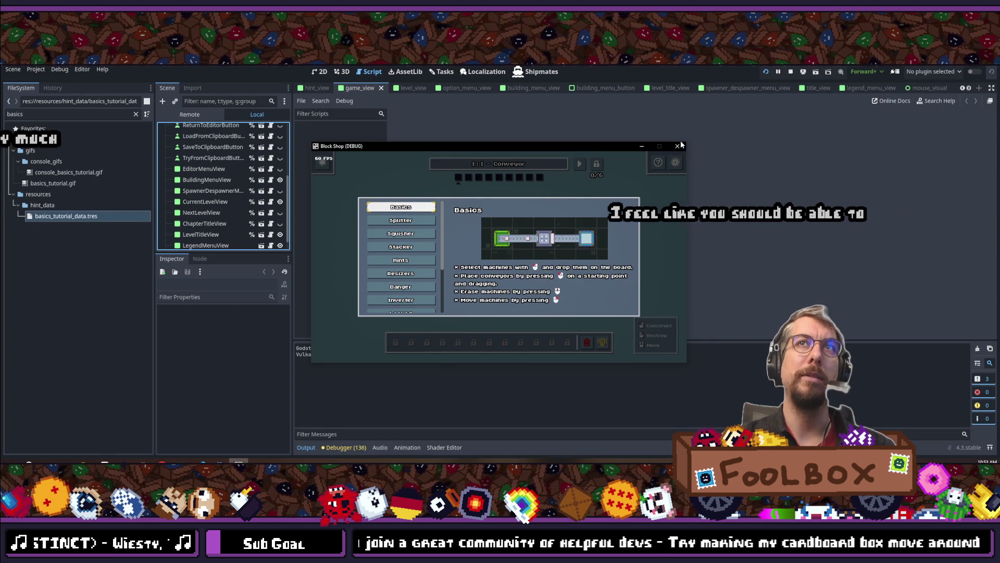
Stop the running game and open the hint_view.tscn scene via quick file search.
left_click(679, 146)
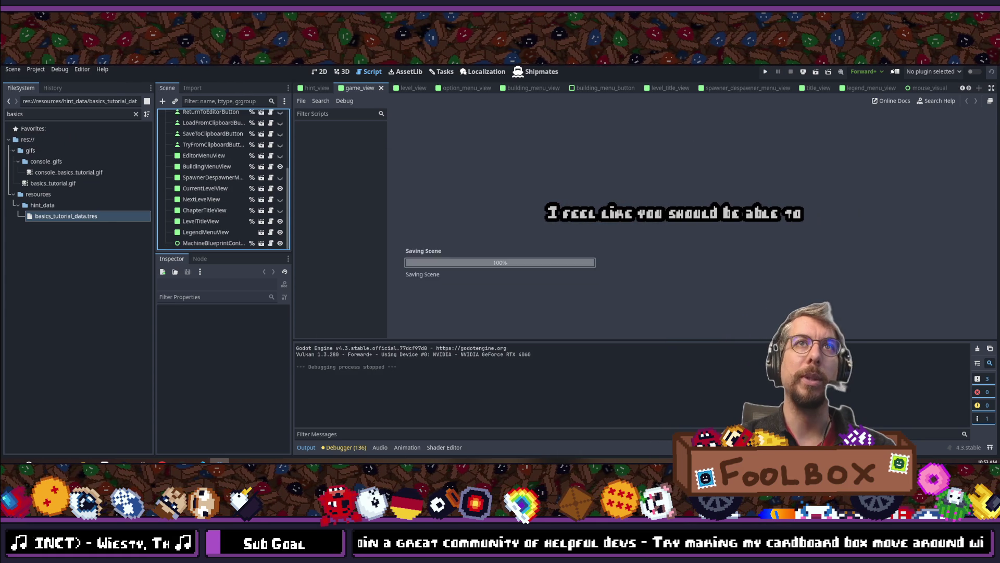
key("alt+shift+o")
type("hint_view")
key("Down")
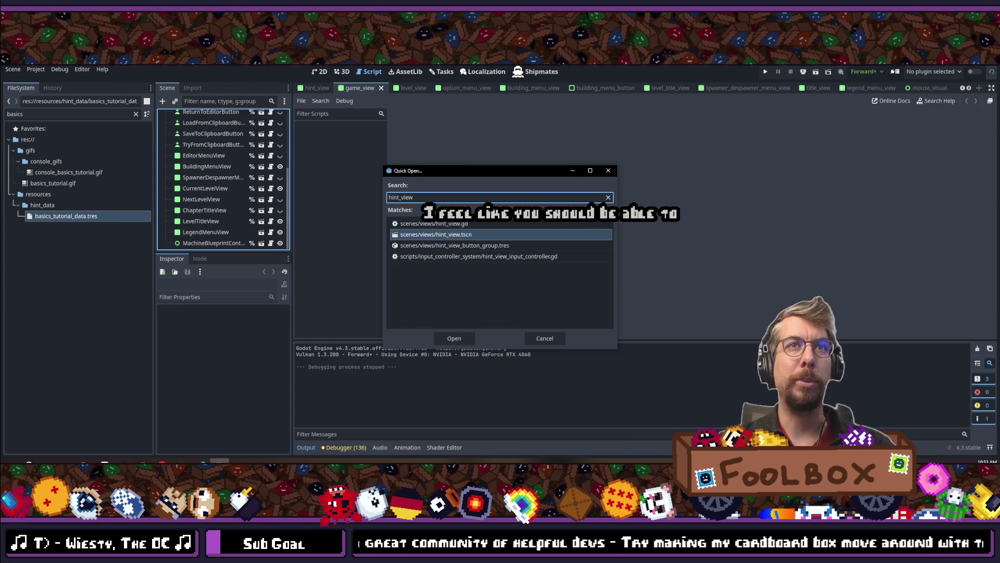
key("Down")
key("Down")
key("Up")
key("Up")
key("Return")
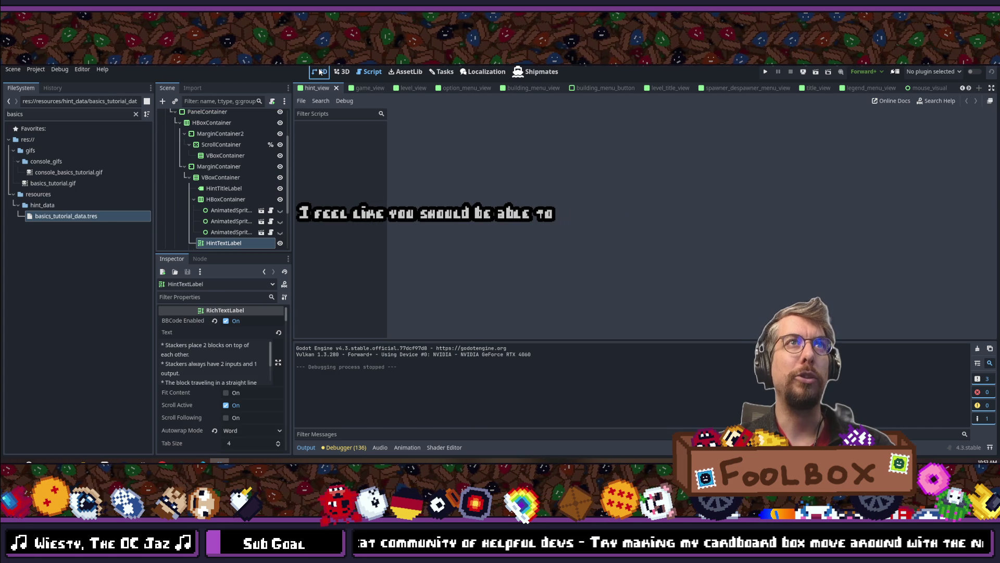
In the 2D view, try a 150 px HintTextLabel minimum height, undo it, and select HBoxContainer.
left_click(319, 71)
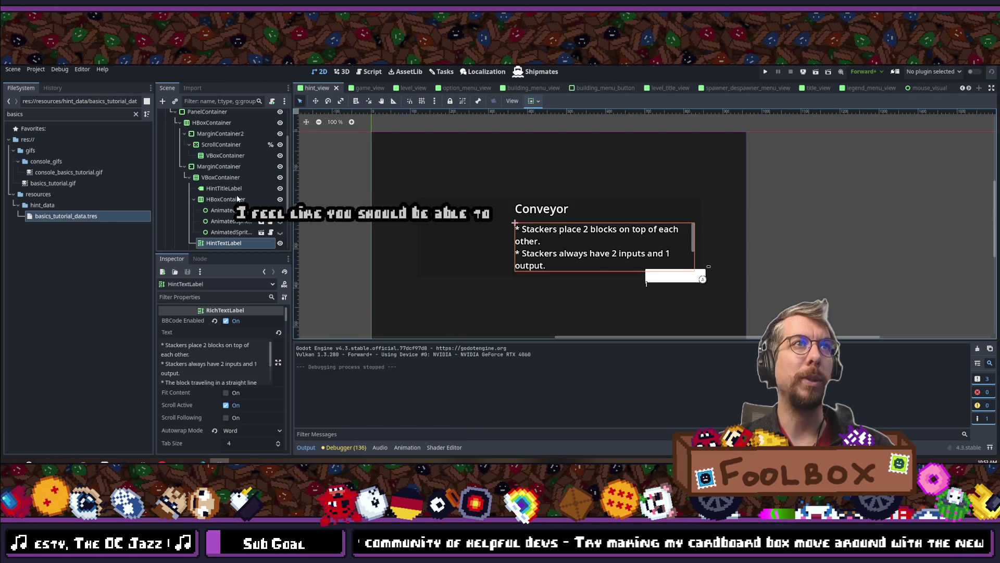
scroll(237, 198, "down", 2)
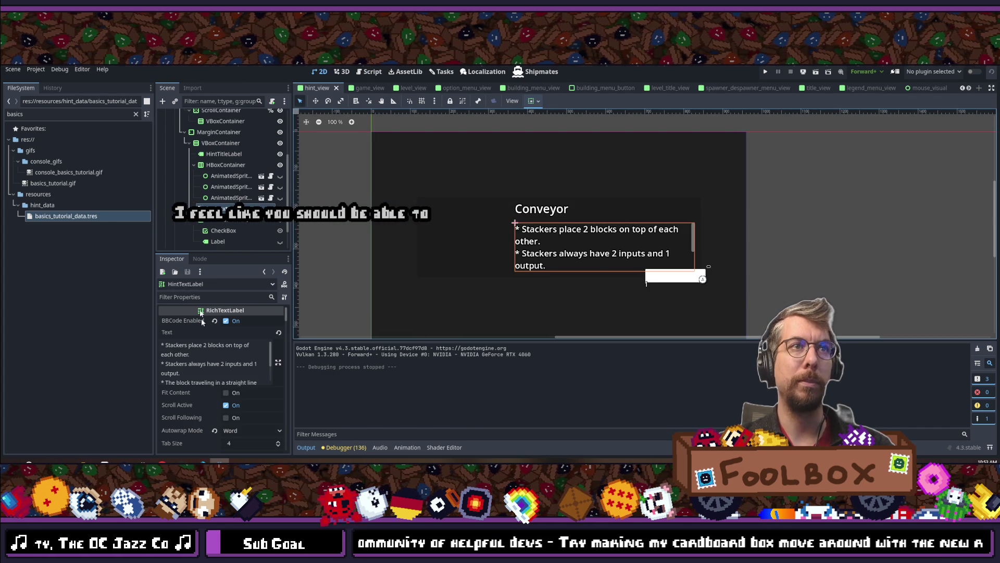
left_click(191, 295)
type("size")
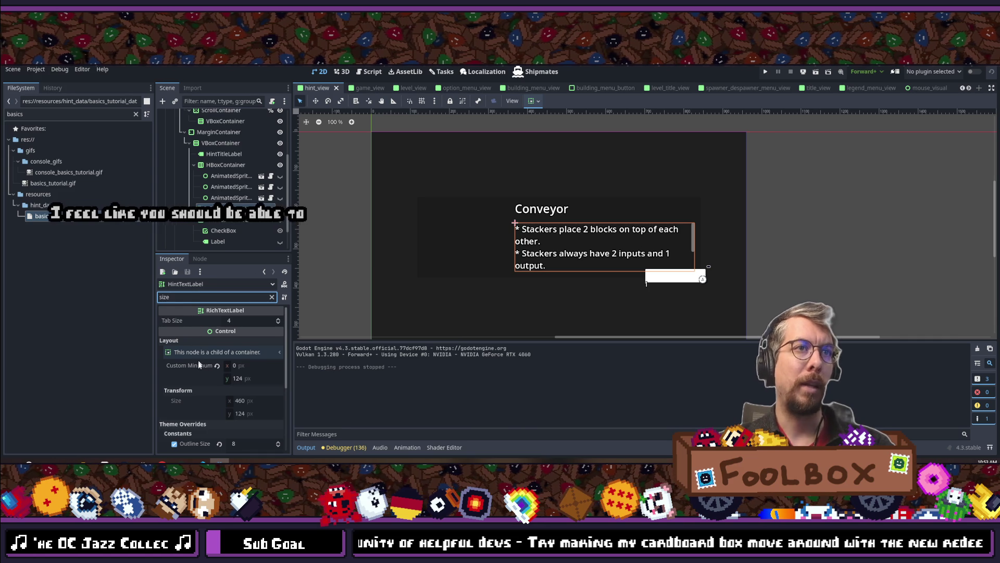
left_click(244, 378)
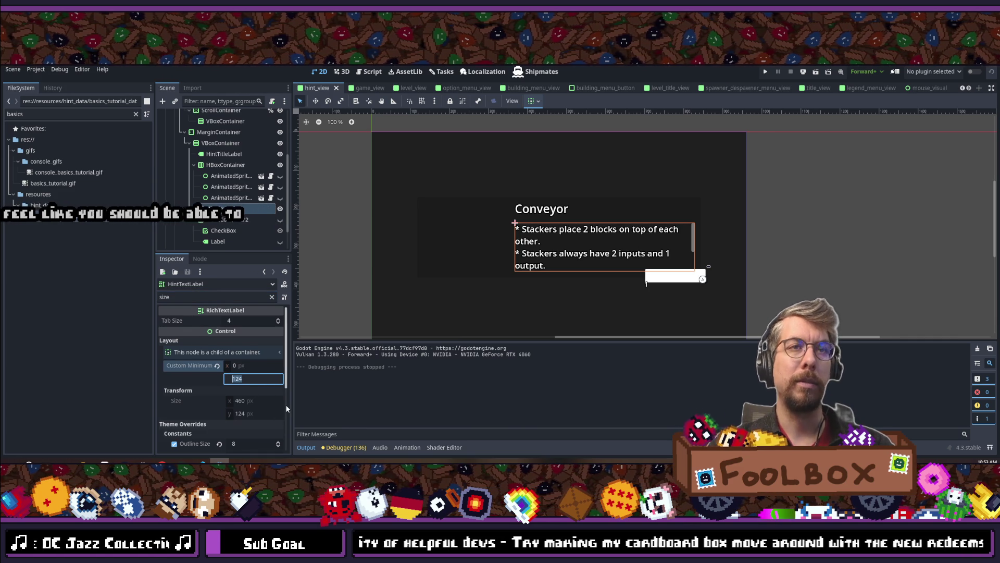
type("150")
key("Return")
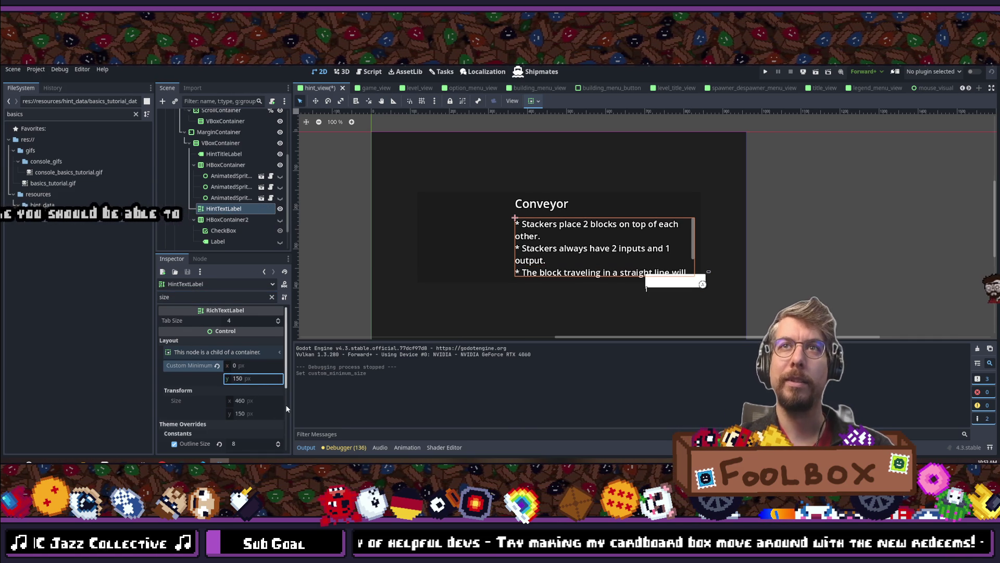
key("ctrl+z")
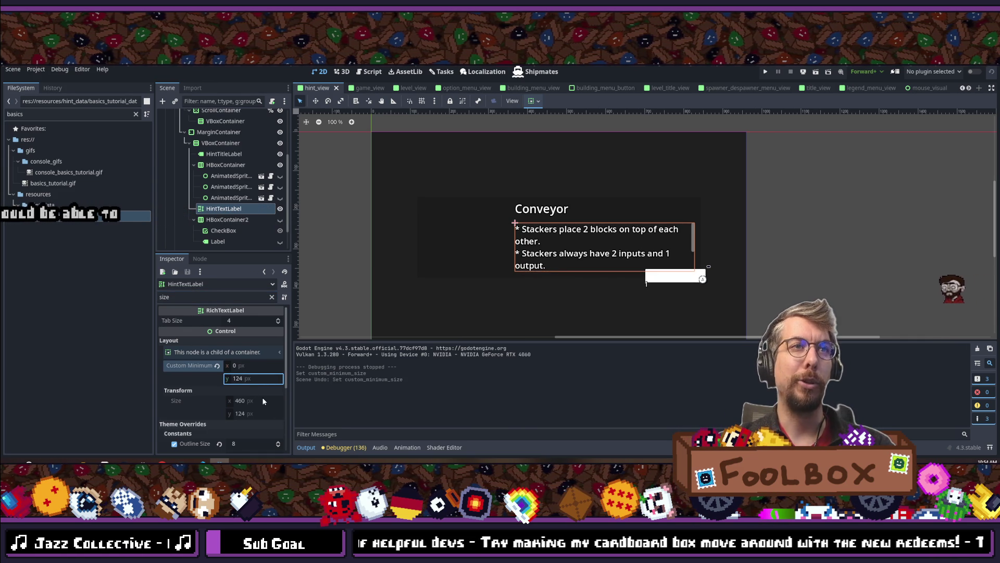
left_click(228, 165)
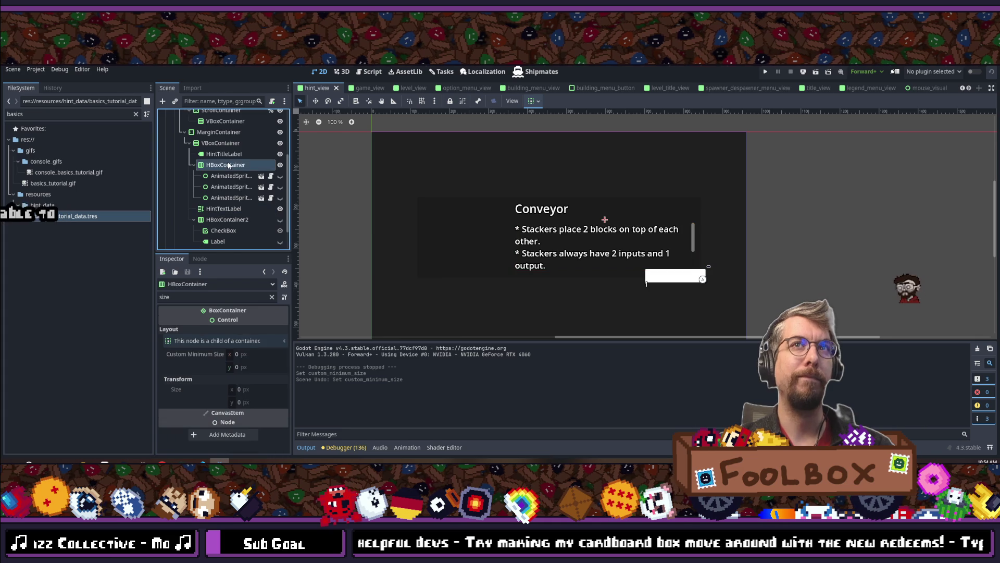
Give the hint VBoxContainer a 500 px minimum width, save hint_view, and relaunch the game.
left_click(224, 154)
left_click(219, 142)
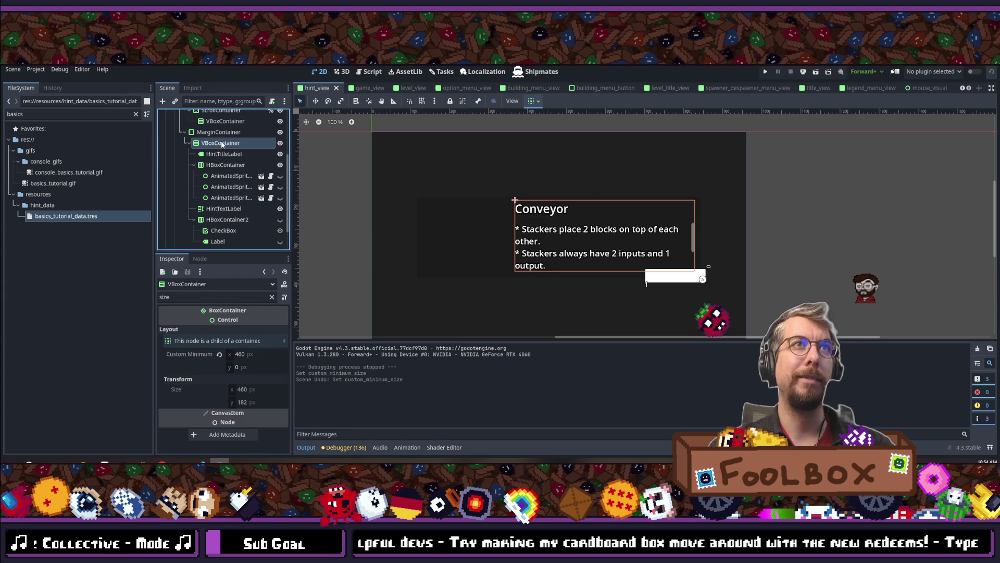
left_click(259, 355)
type("5")
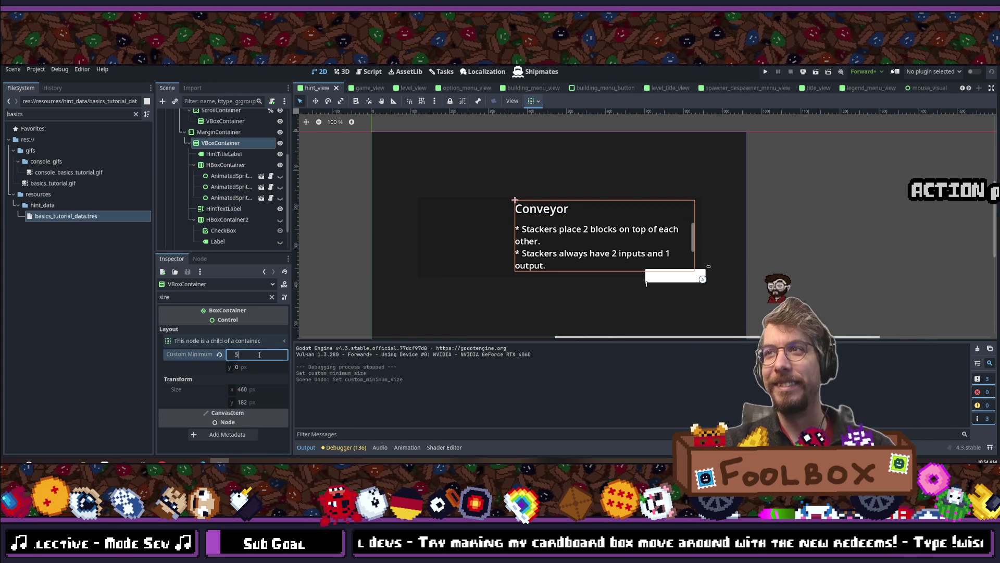
type("0")
key("Return")
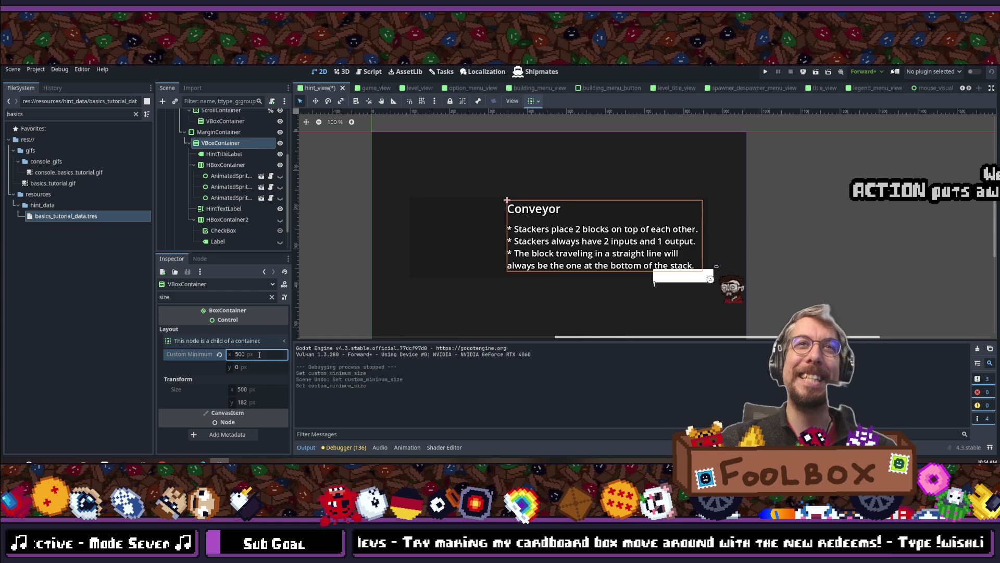
key("ctrl+s")
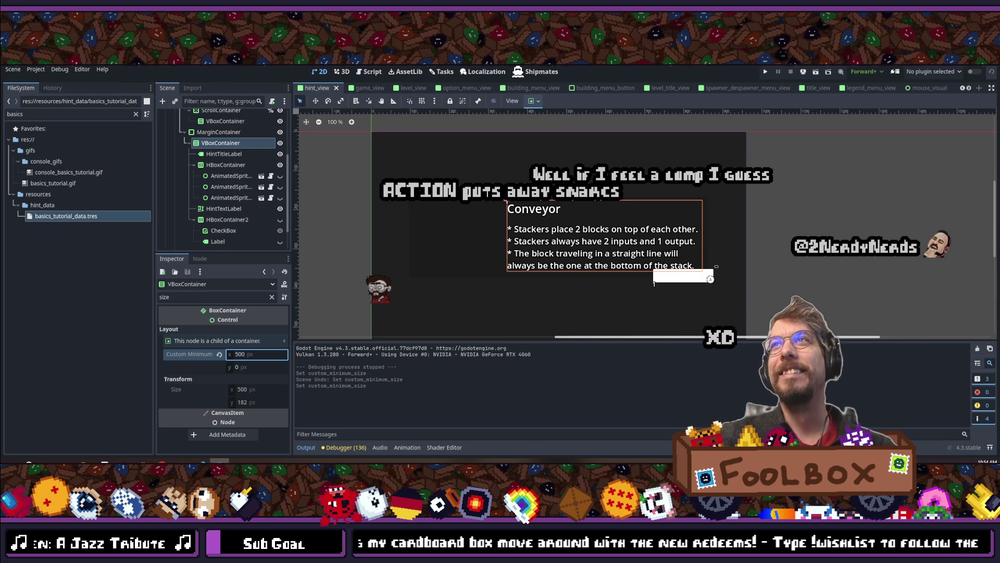
left_click(768, 73)
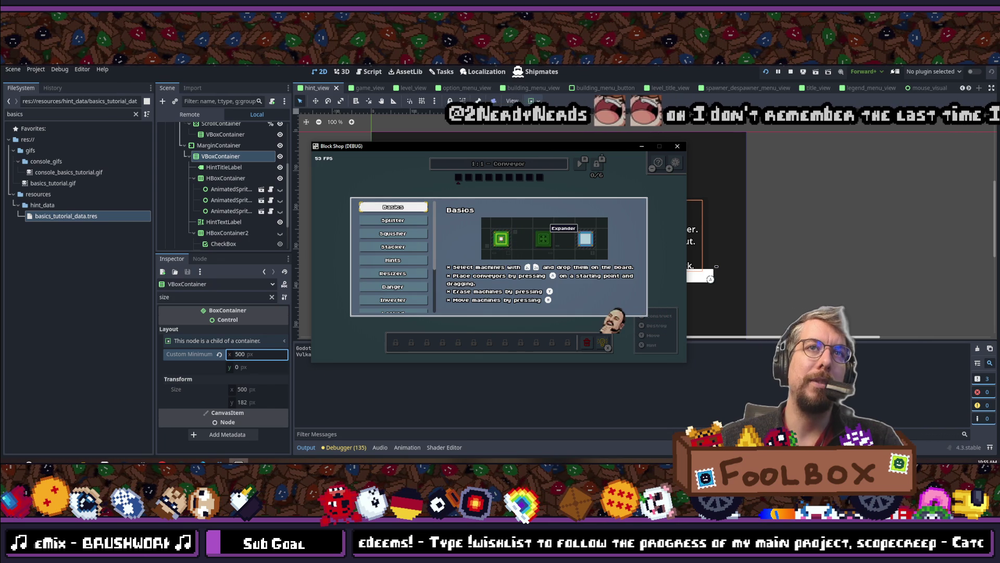
left_click(392, 220)
left_click(393, 206)
left_click(393, 219)
left_click(393, 206)
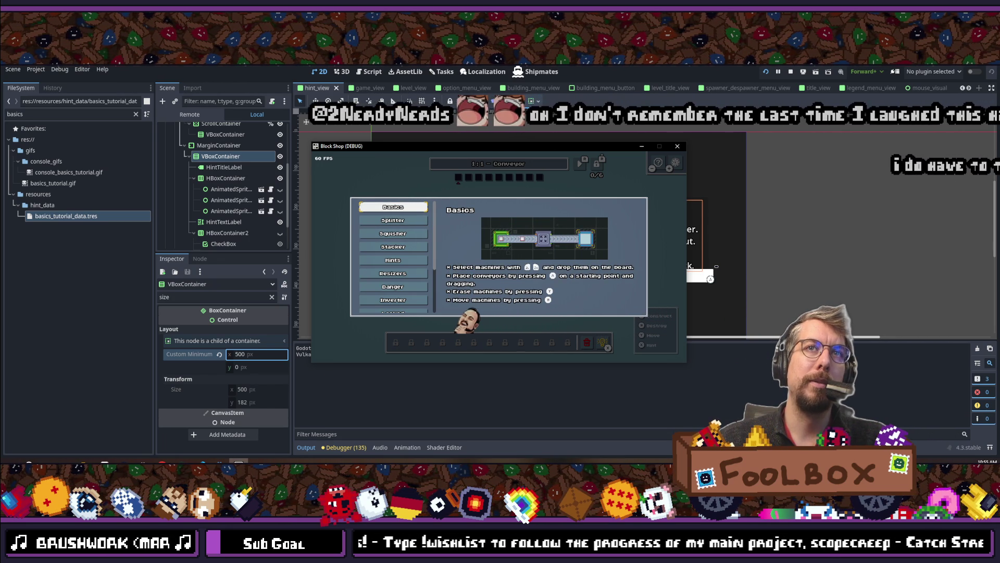
left_click(393, 233)
key("Down")
key("Down")
key("Down")
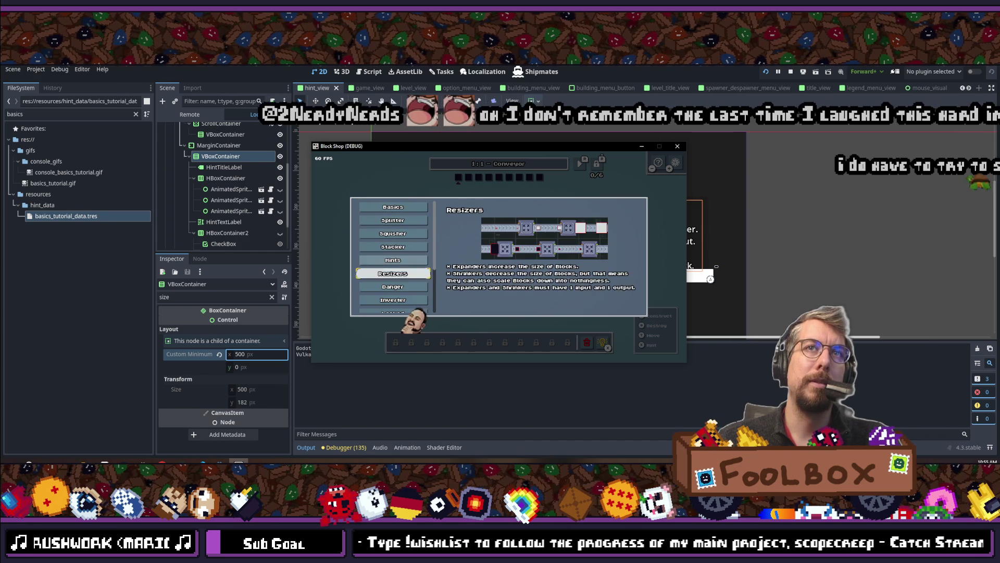
key("Down")
key("Down")
key("Down")
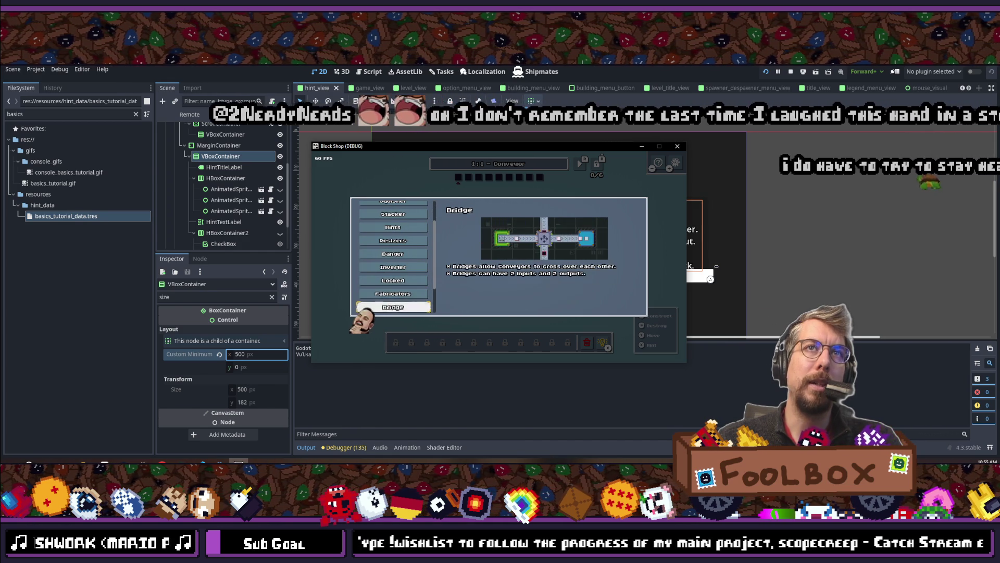
key("Down")
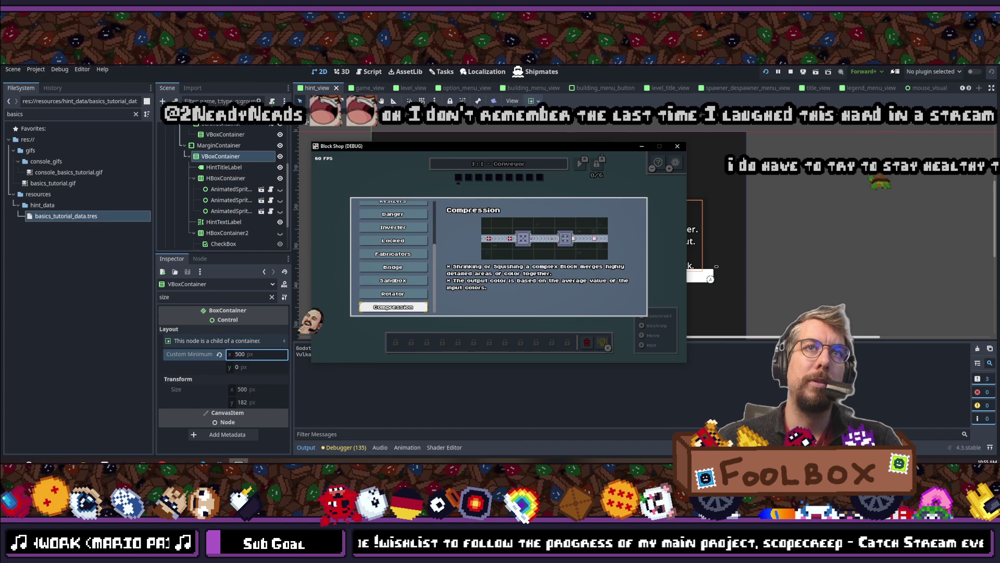
key("Up")
key("Up")
key("Up")
key("Up")
key("Up")
key("Up")
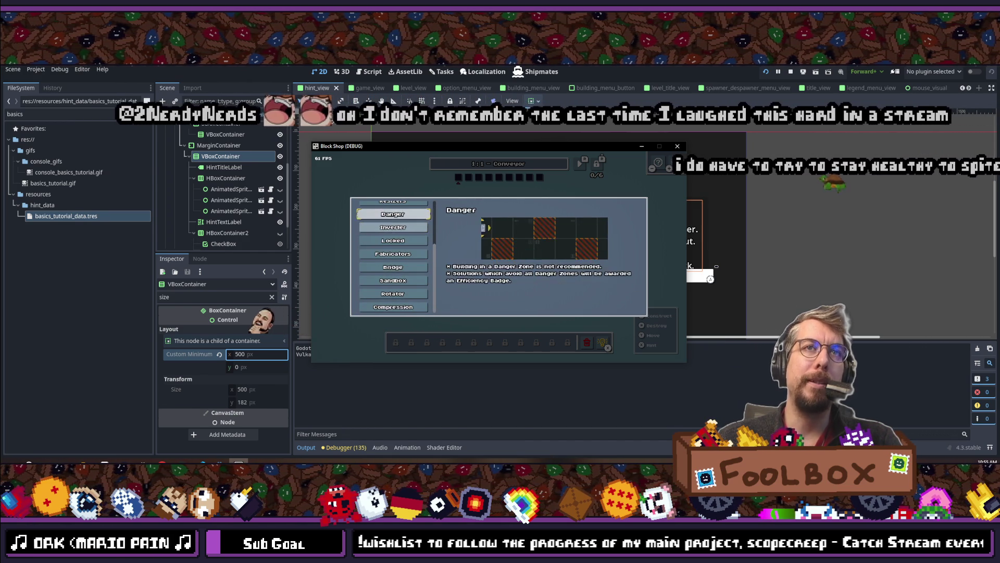
key("Up")
key("Up")
key("Up")
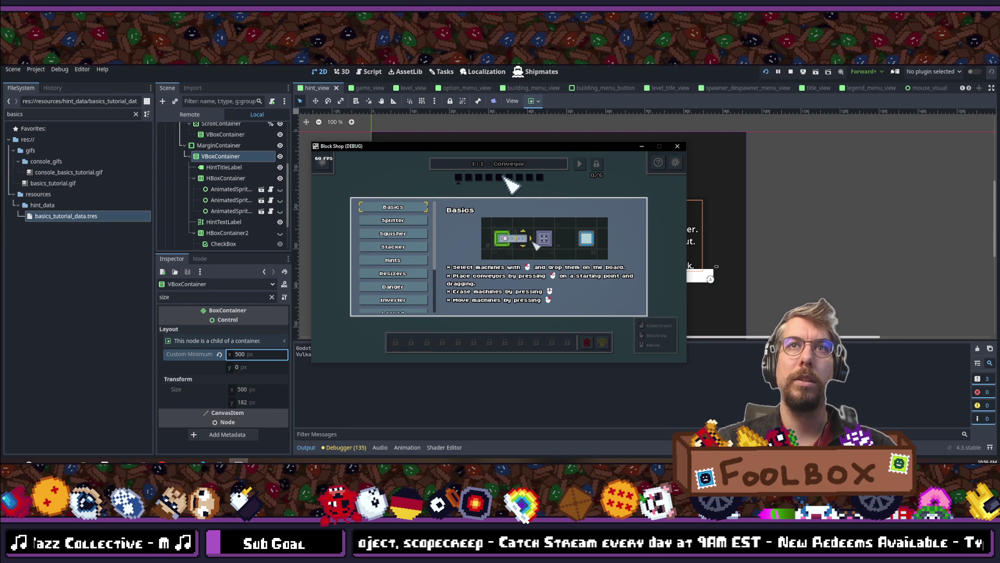
Switch the game's input prompts to gamepad glyphs, then close Block Shop to stop debugging.
key("Down")
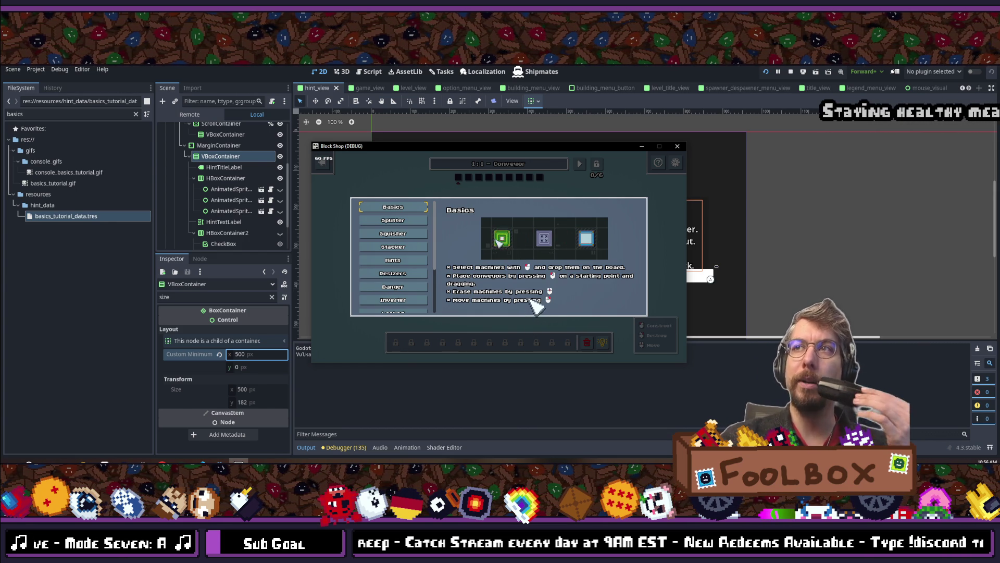
left_click(677, 146)
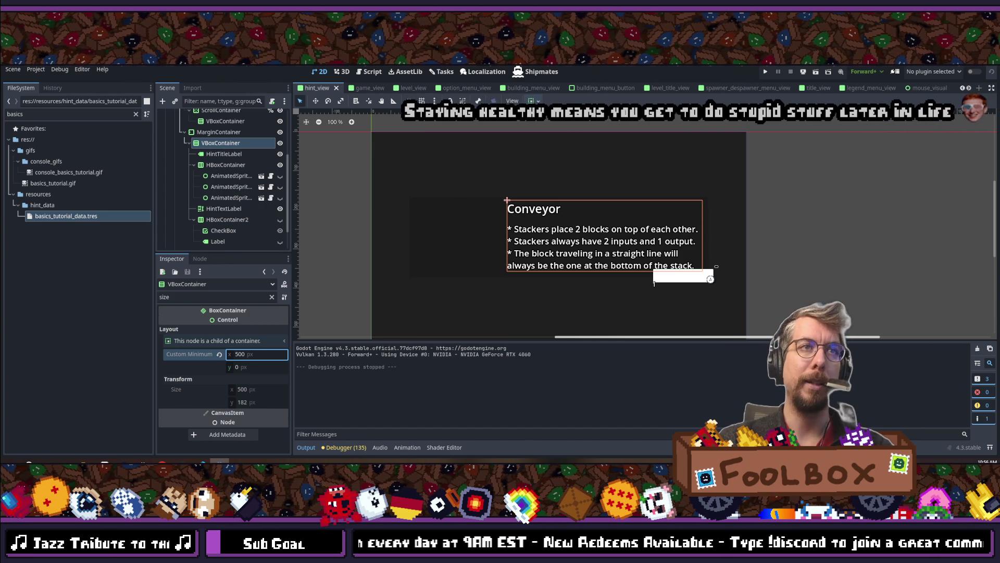
Raise the VBoxContainer's Custom Minimum Size x from 500 to 520 px.
key("shift+alt+o")
key("Escape")
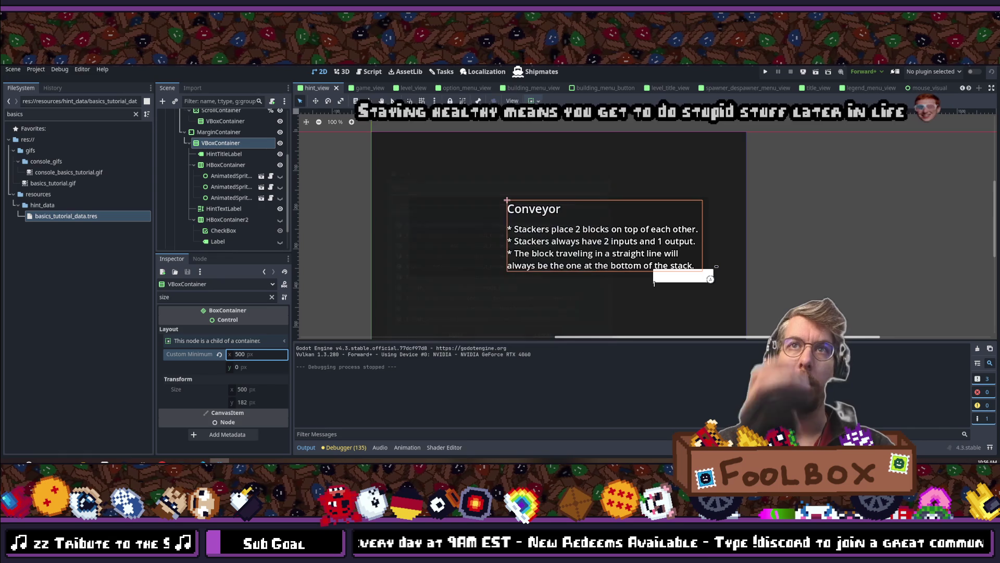
left_click(270, 357)
type("520")
key("Return")
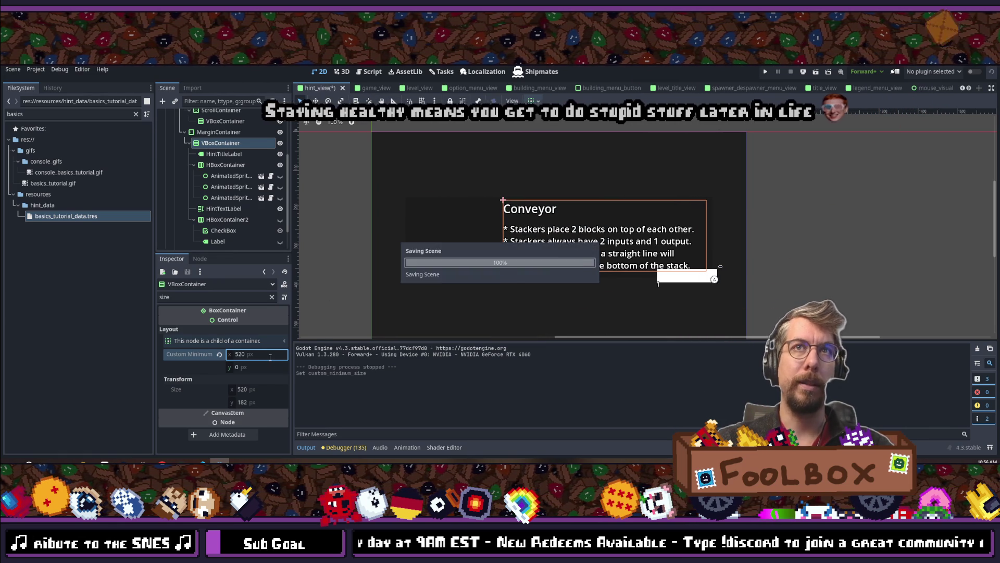